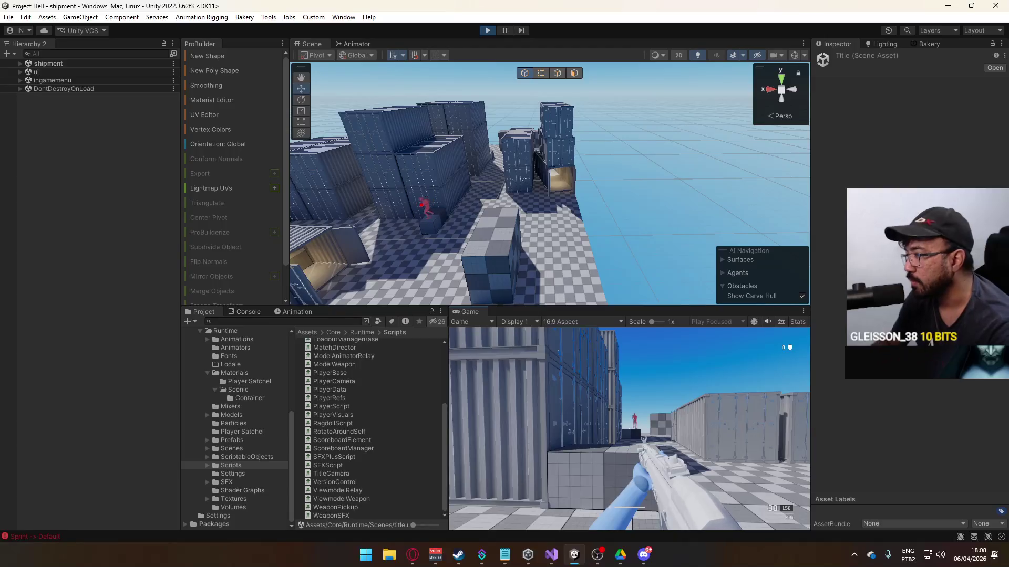
- Walk the player through the shipment level toward the containers, then show the Console's logged errors
key(w)
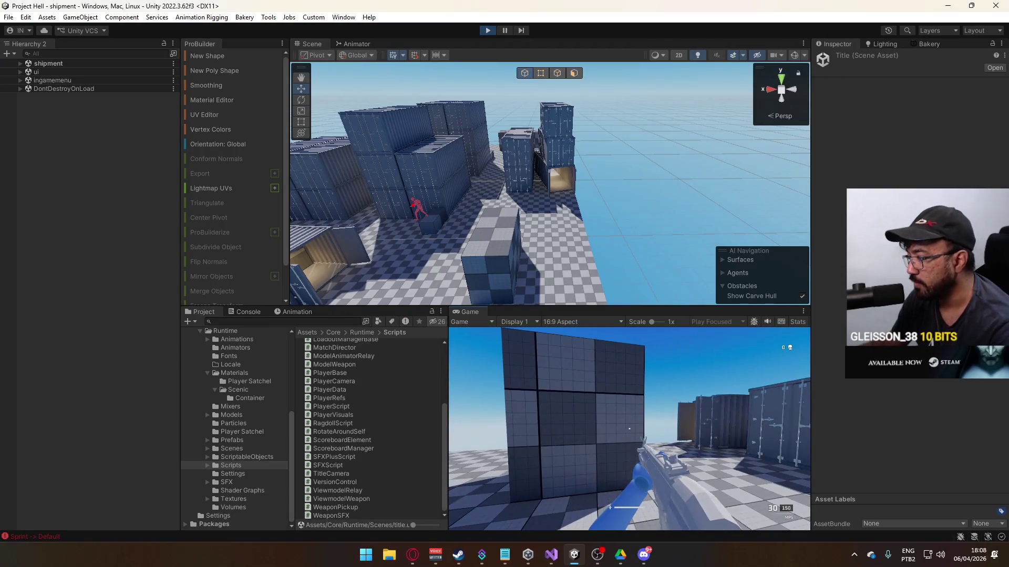
key(w)
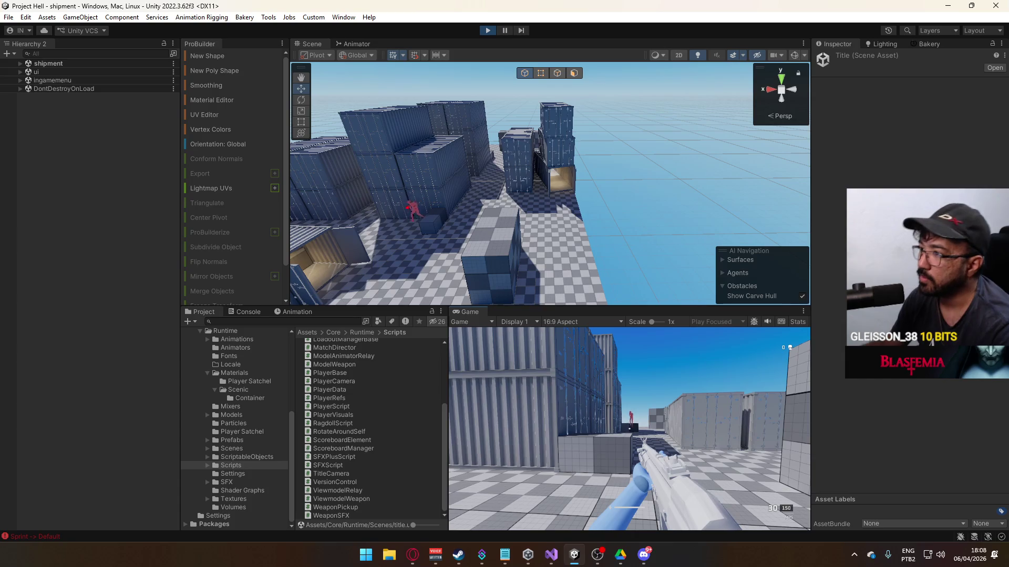
key(w)
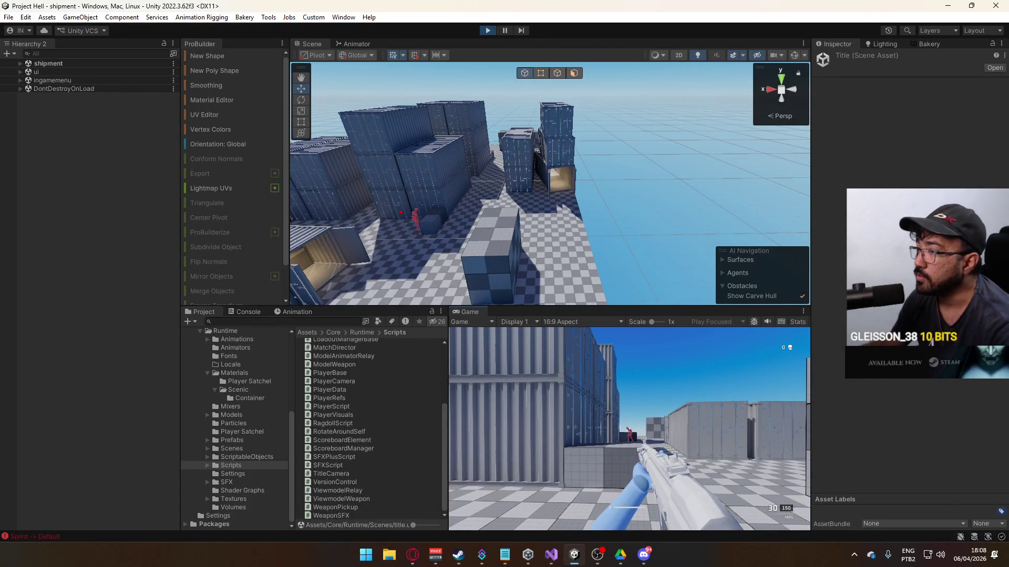
key(w)
key(w)
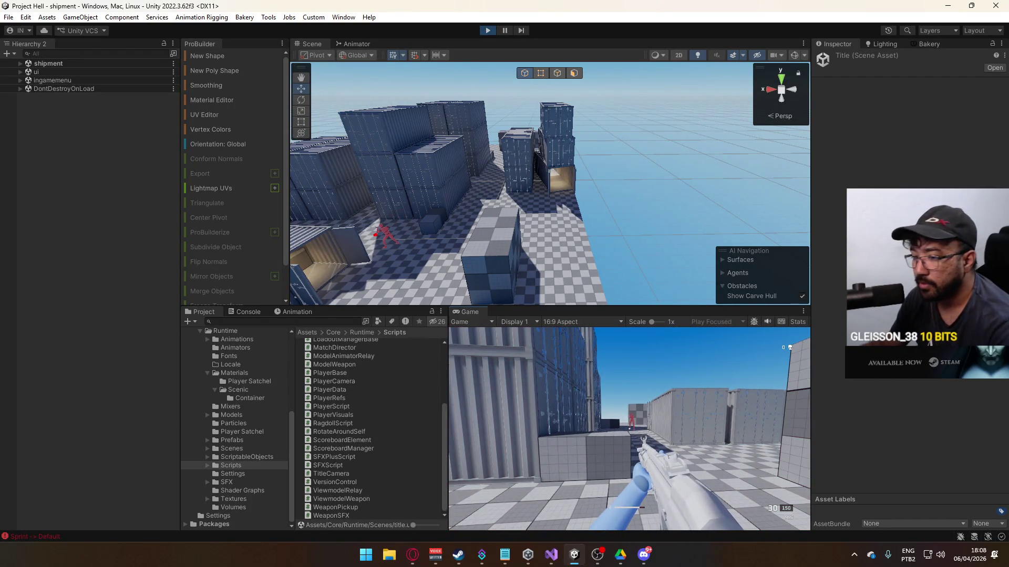
key(super)
key(super)
click(247, 312)
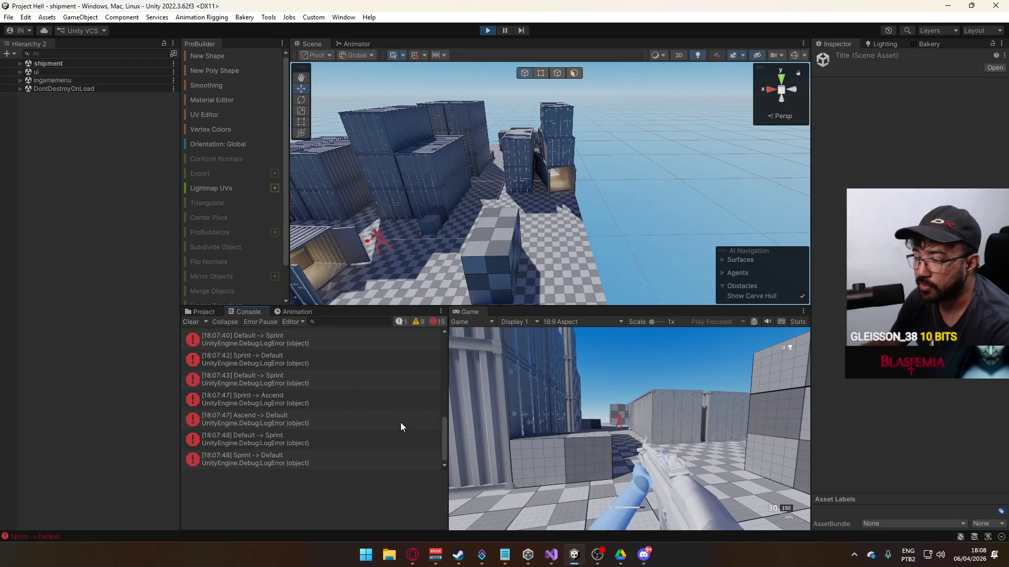
- Scroll the Console up and clear all its logged entries
scroll(401, 426, up, 5)
scroll(411, 435, up, 3)
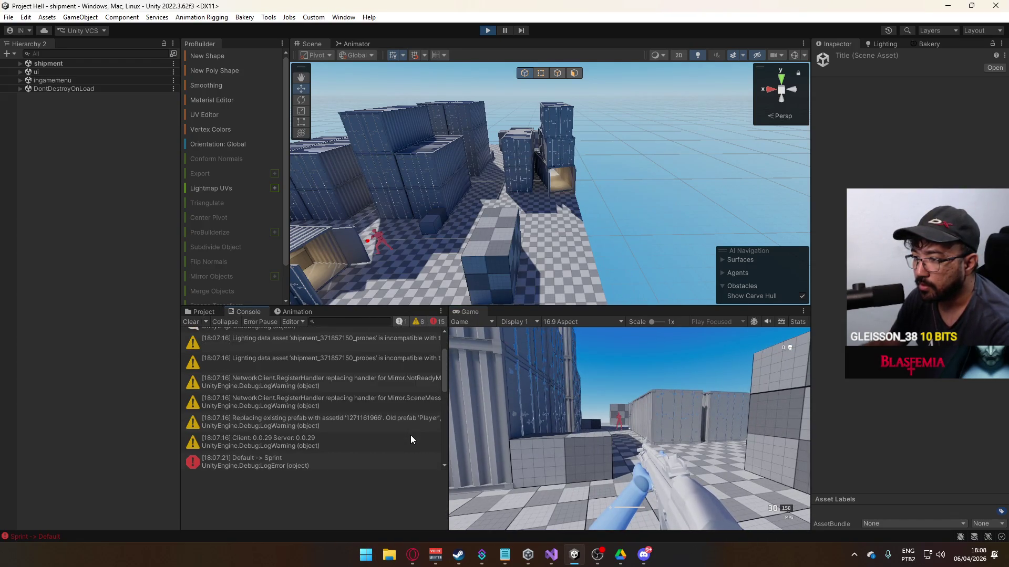
click(192, 322)
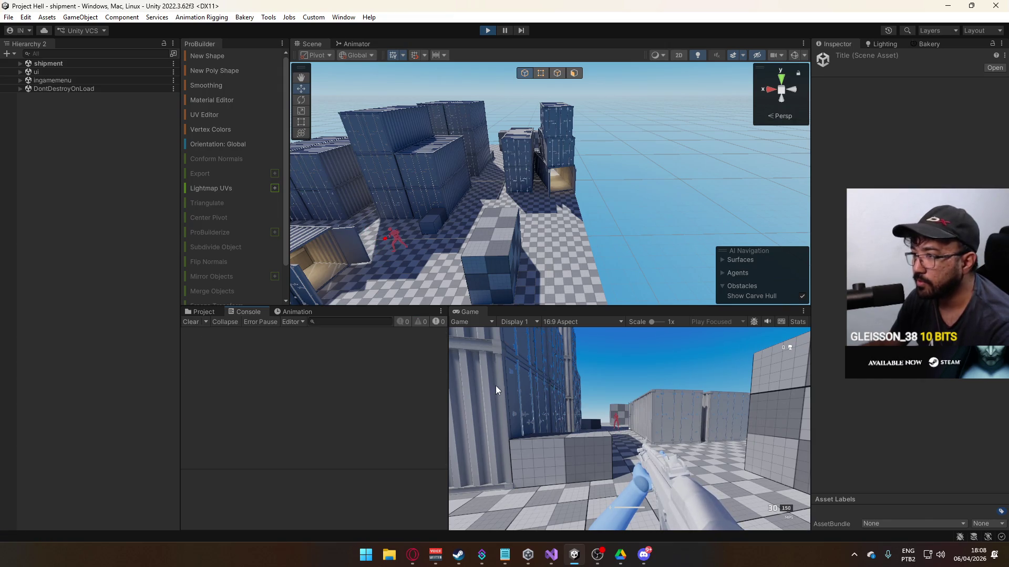
- Play-test the game again, then stop Play mode and switch to Visual Studio
click(639, 420)
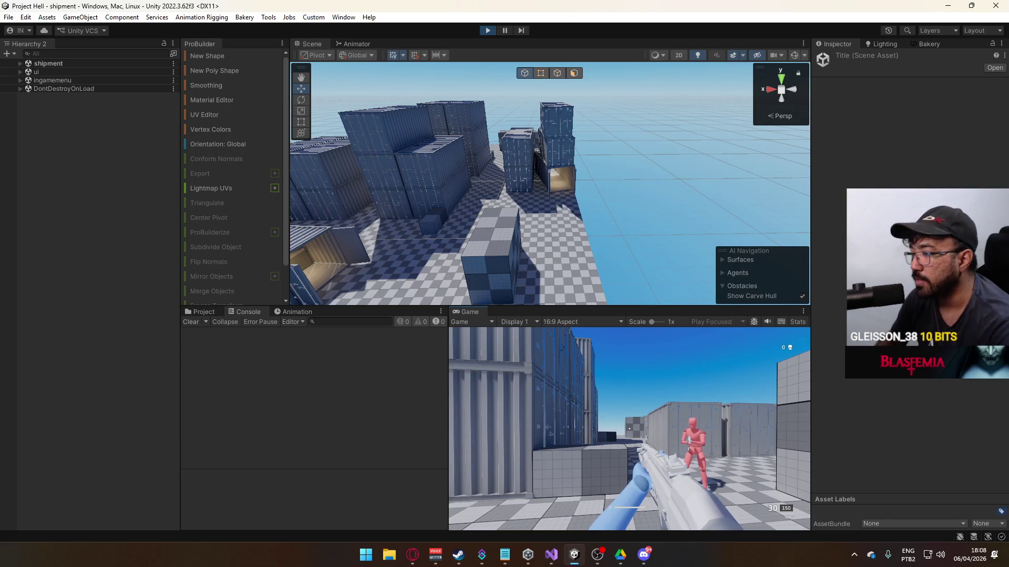
key(super)
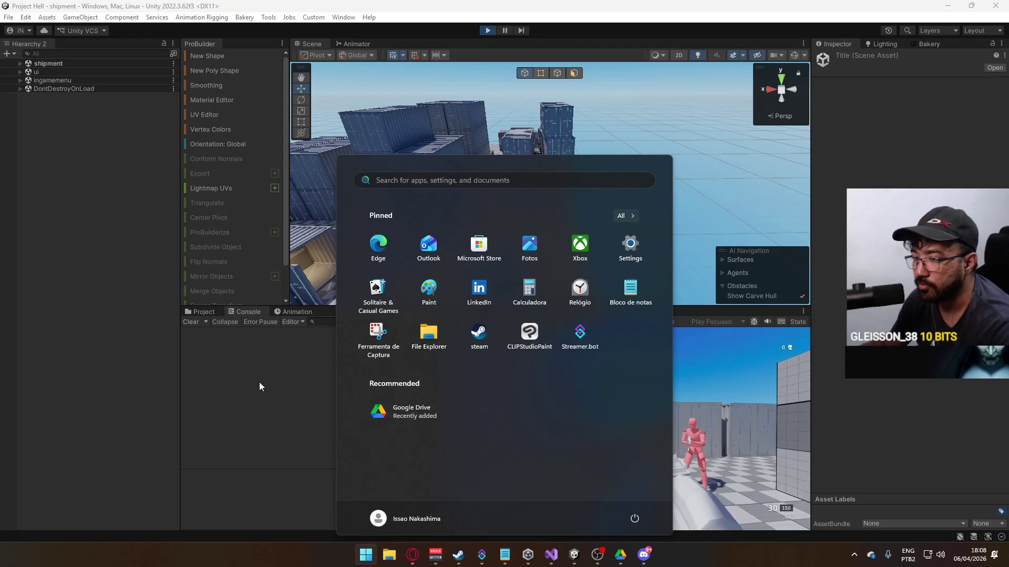
click(259, 386)
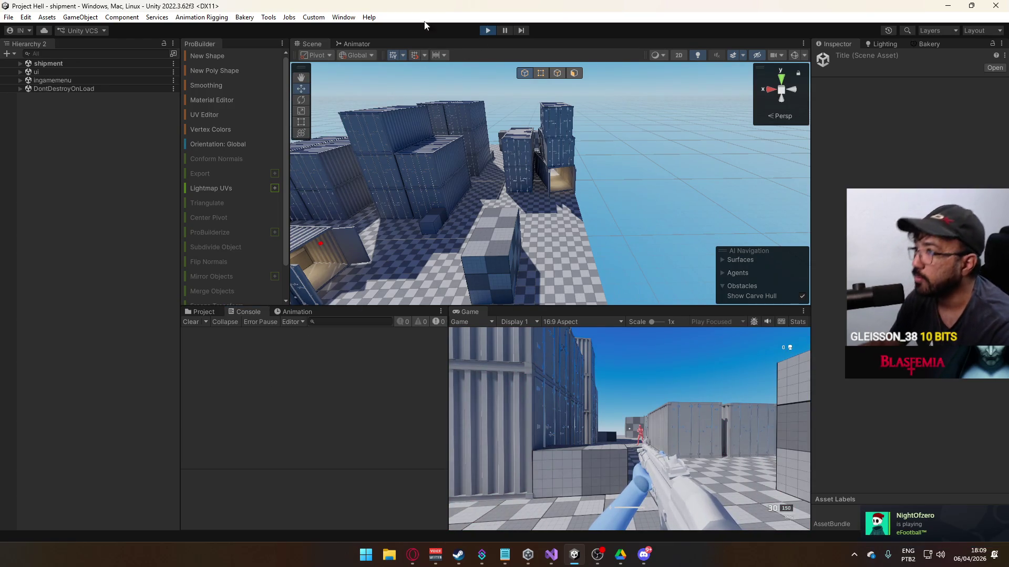
click(488, 31)
key(alt+Tab)
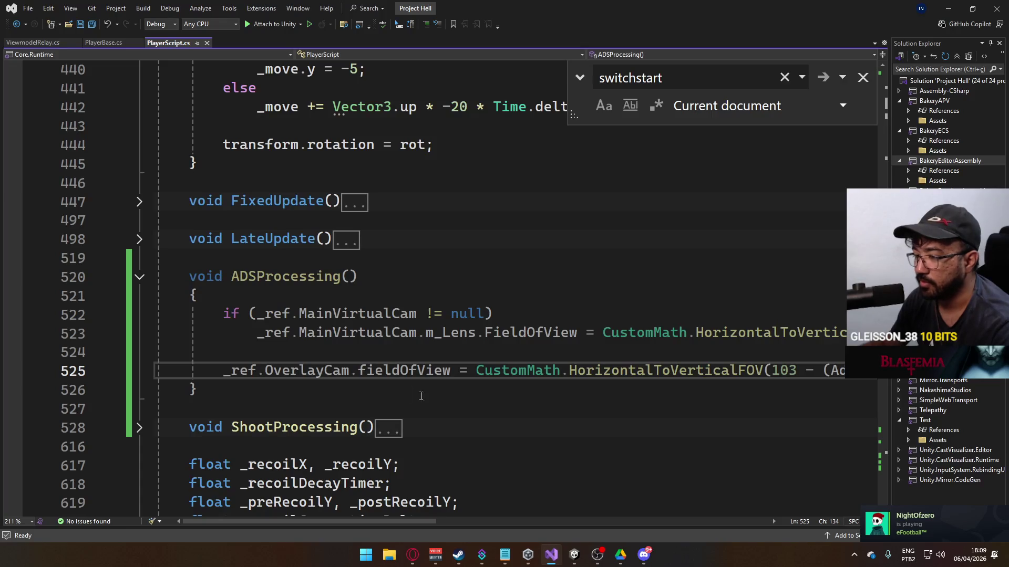
- Look over PlayerScript's Update calls and ADSProcessing method, then return to Unity's project scripts
scroll(666, 218, up, 9)
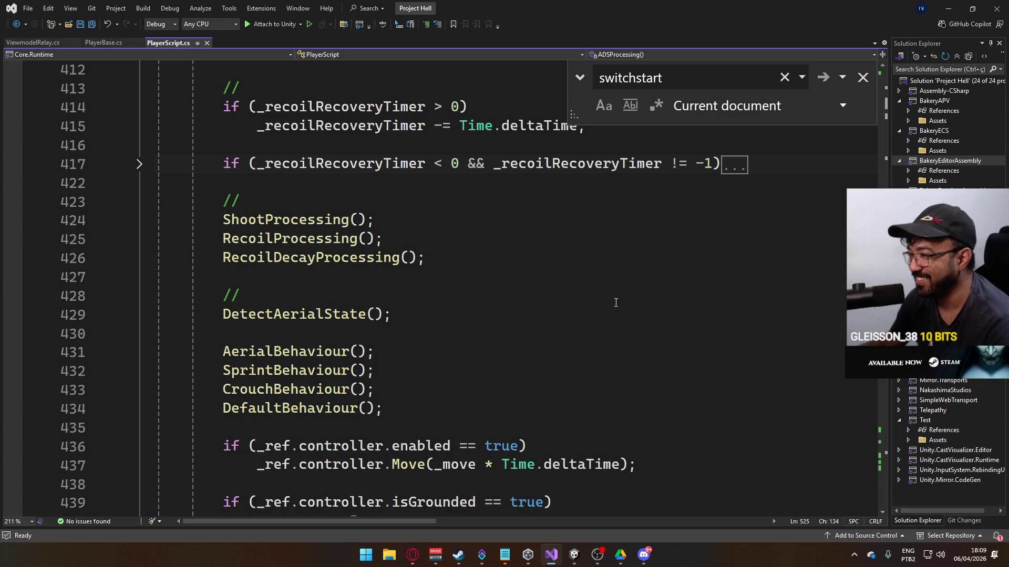
scroll(440, 240, down, 8)
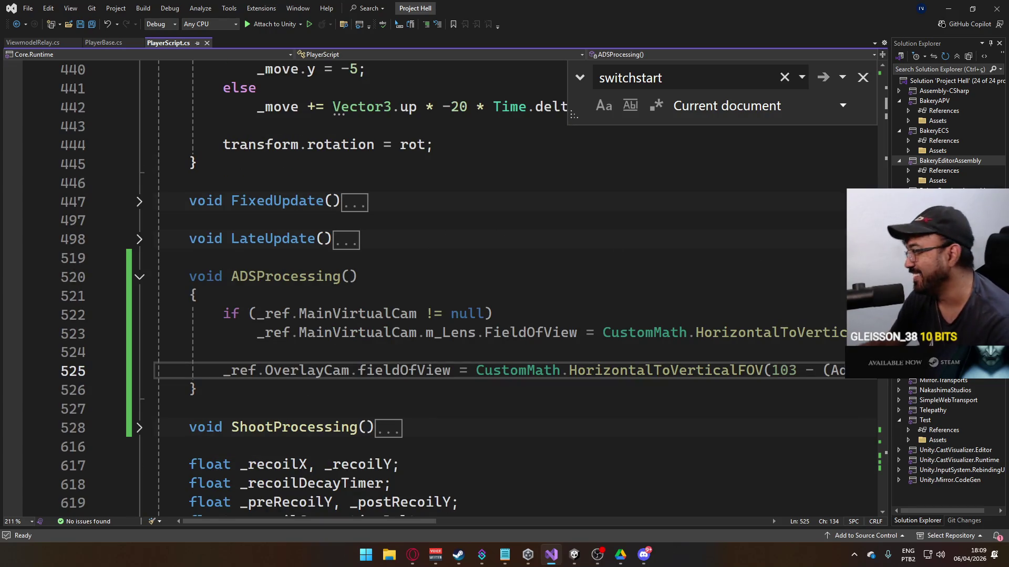
click(574, 555)
click(201, 312)
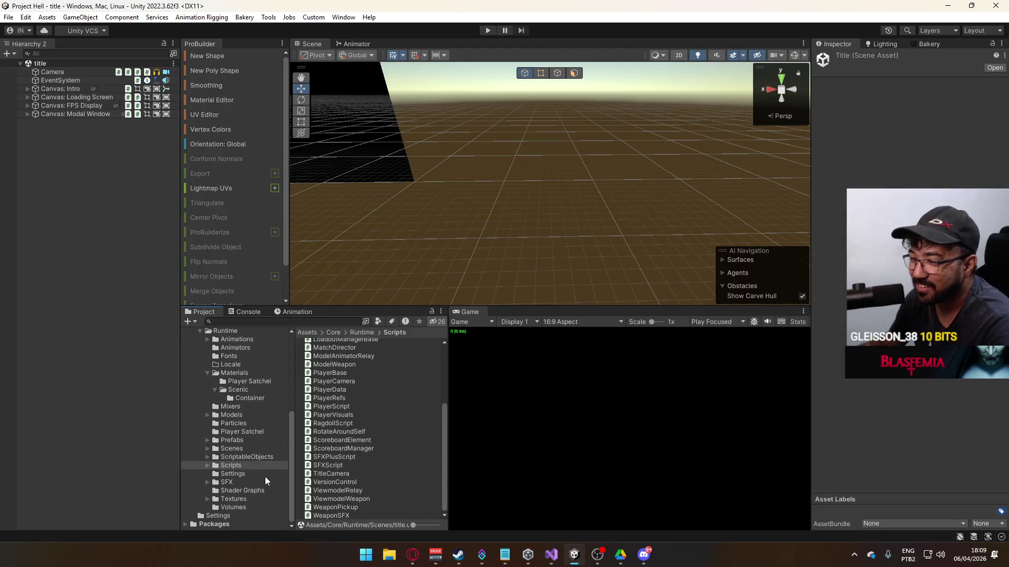
- Open BulletScript.cs from the Scripts folder in Visual Studio
scroll(367, 459, up, 5)
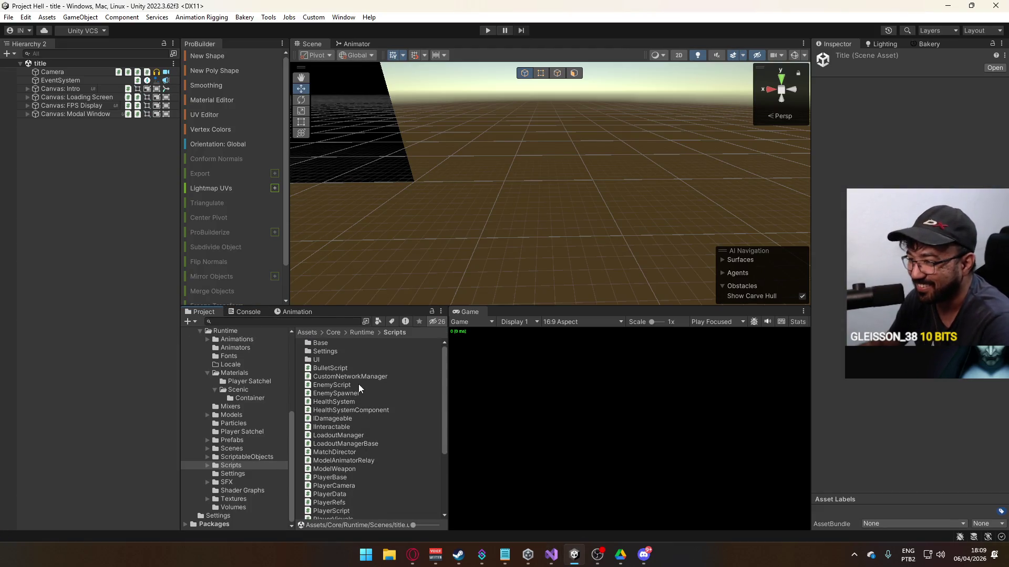
click(350, 367)
double_click(350, 368)
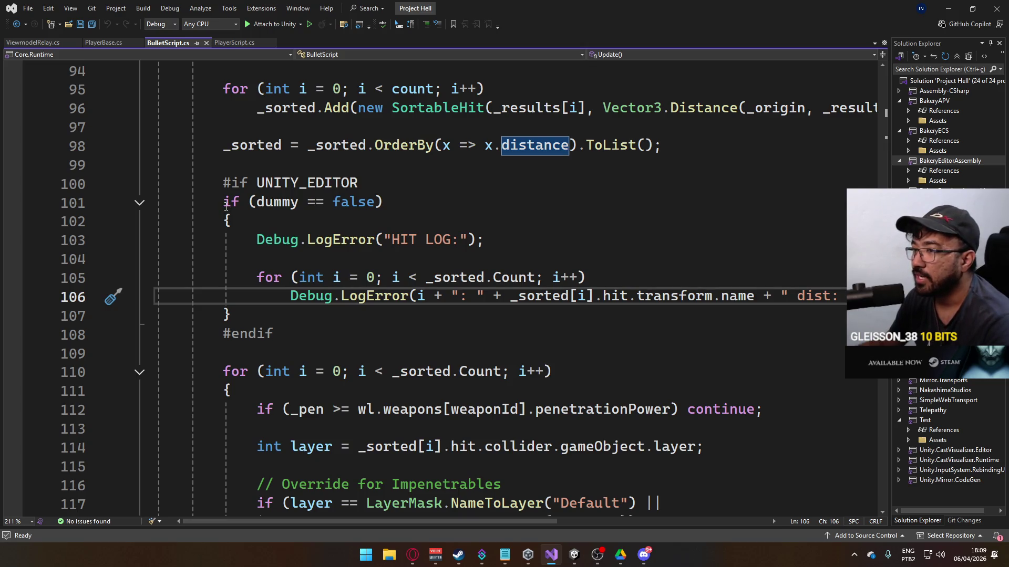
- Comment out the if (dummy == false) line and its braces, save BulletScript, and recompile in Unity
click(226, 206)
text(//)
click(225, 221)
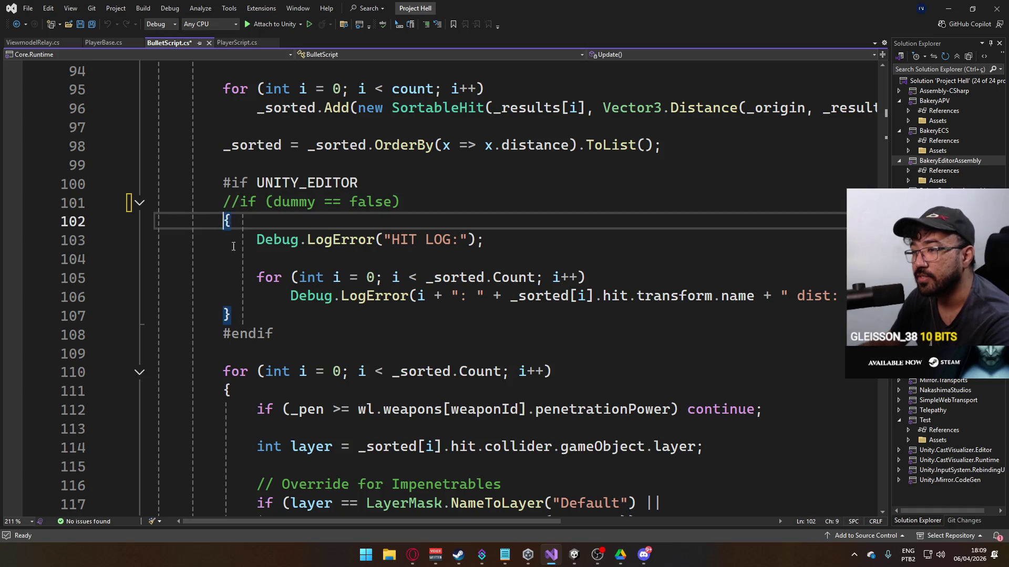
text(//)
click(224, 315)
text(//)
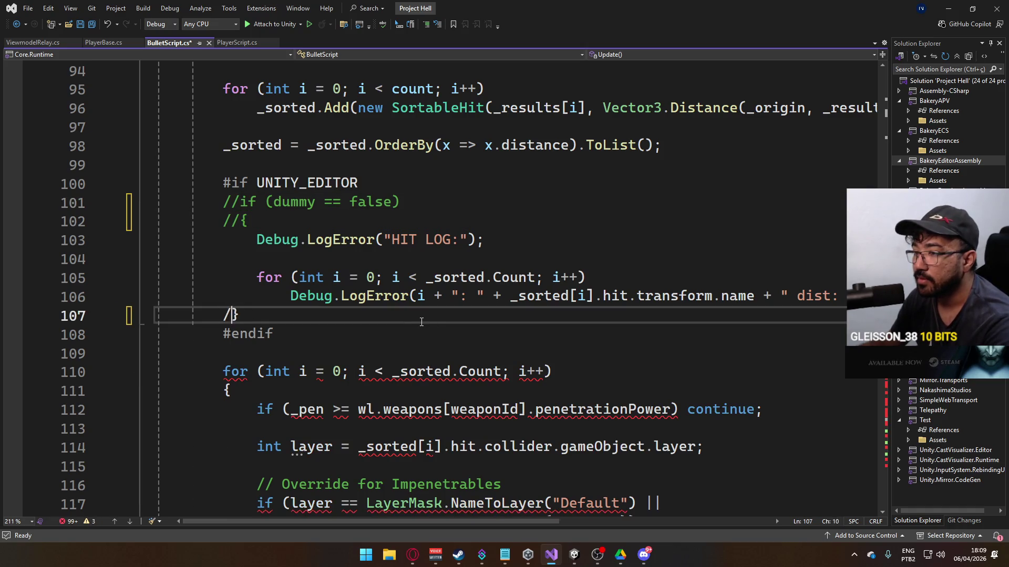
key(ctrl+s)
key(alt+Tab)
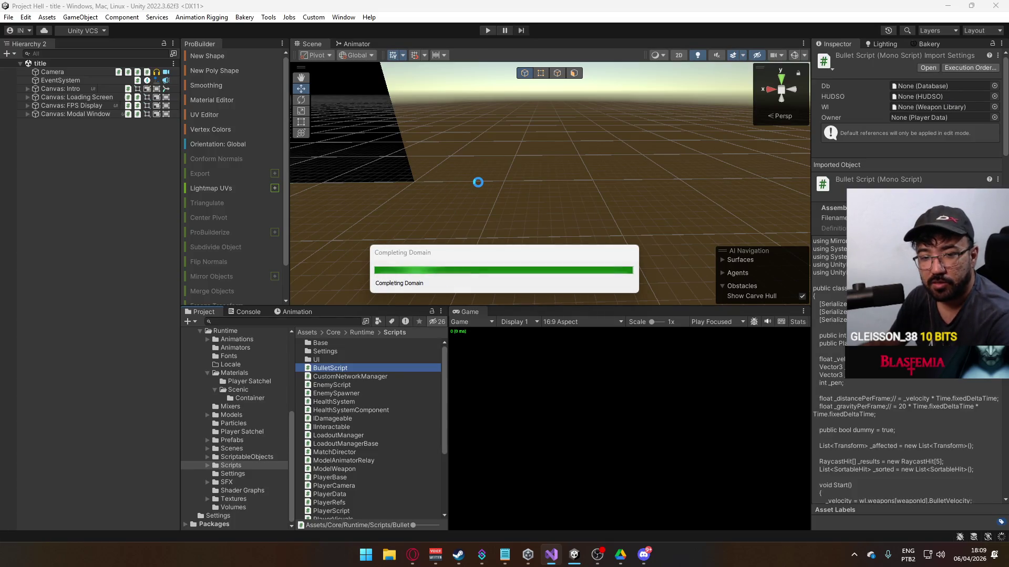
- Undo the commenting to restore the dummy check and save BulletScript again
click(551, 555)
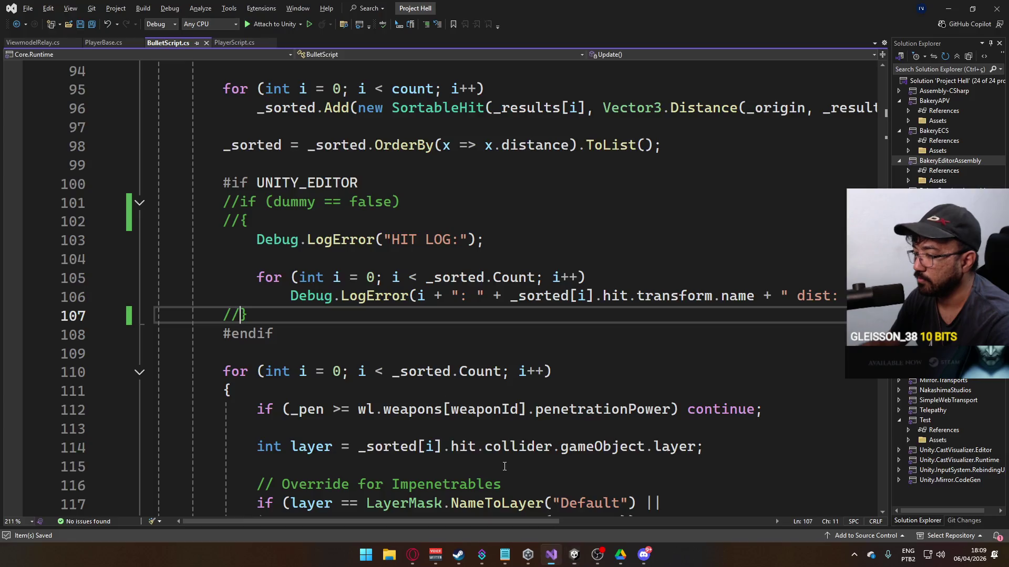
key(ctrl+z)
key(ctrl+z)
key(ctrl+z)
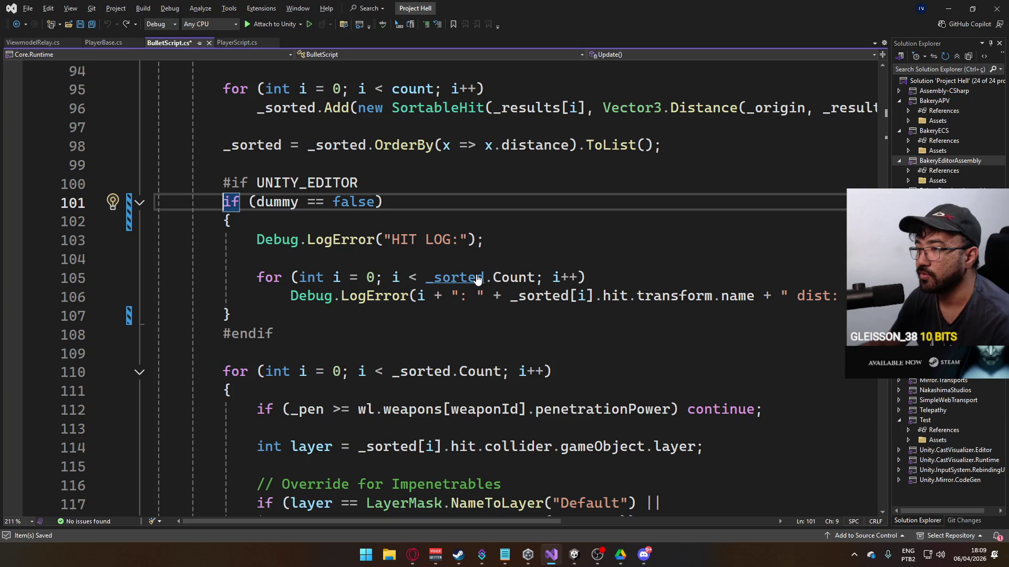
key(ctrl+s)
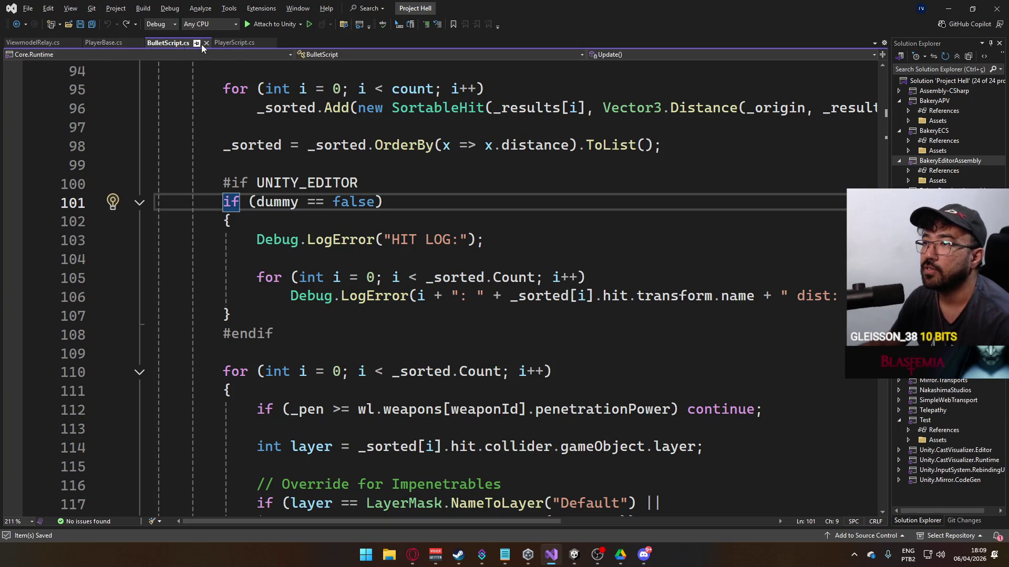
click(233, 42)
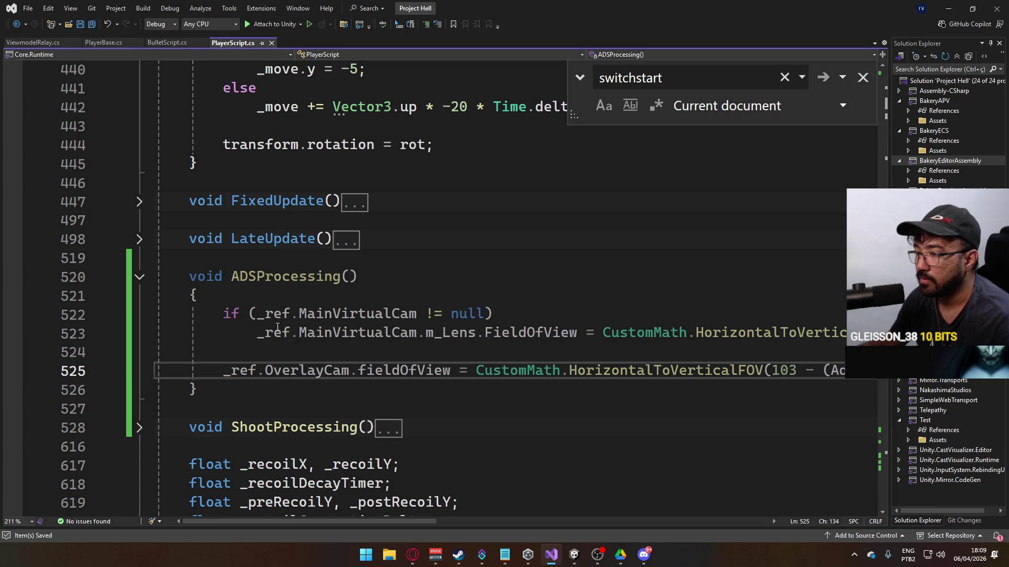
- Cut the FOV lines out of ADSProcessing, paste them into Update, and save PlayerScript
key(shift+Up)
key(shift+Up)
key(shift+Up)
key(shift+Home)
key(ctrl+x)
key(ctrl+minus)
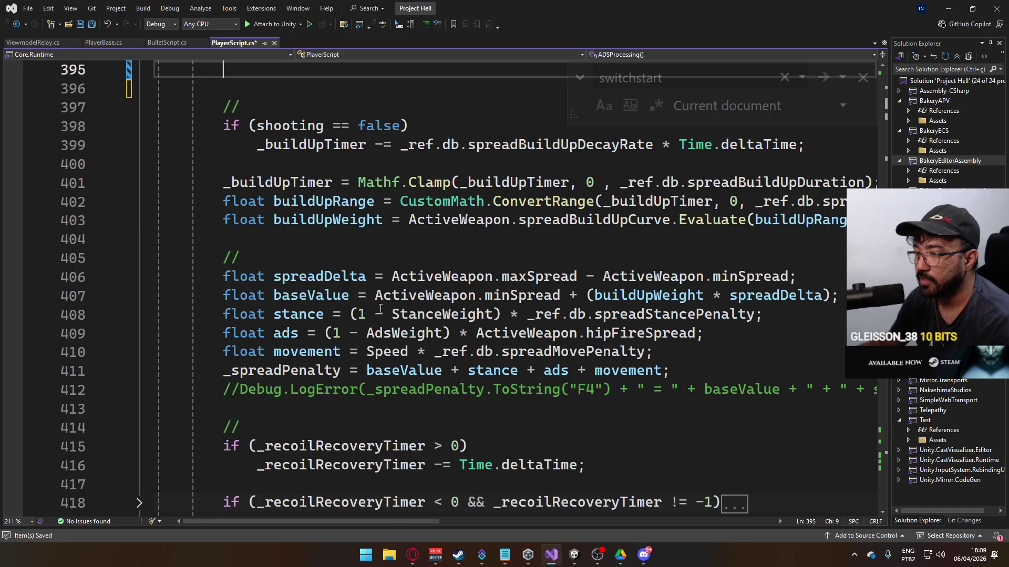
scroll(403, 308, up, 3)
key(Return)
key(ctrl+v)
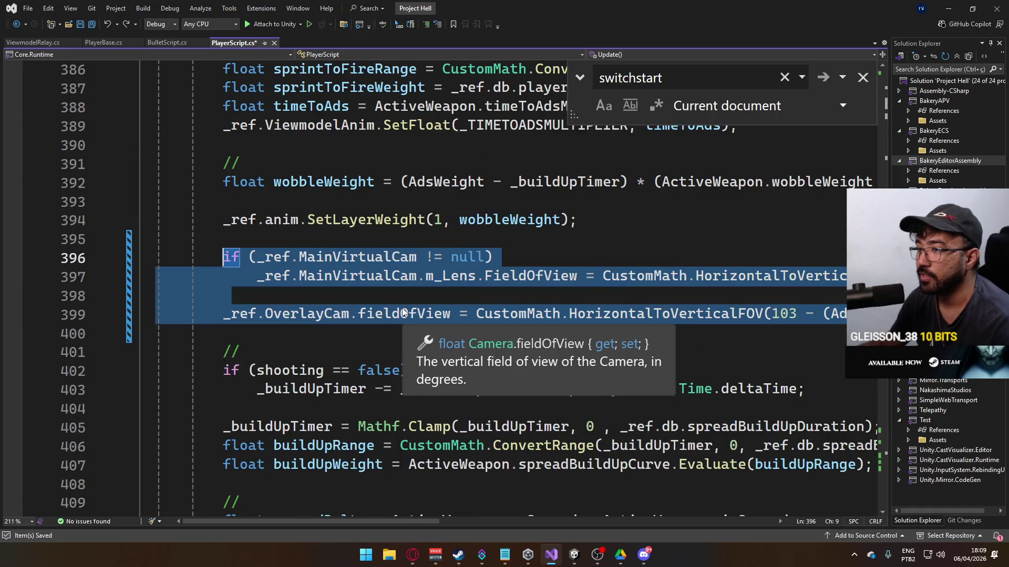
click(341, 276)
key(ctrl+s)
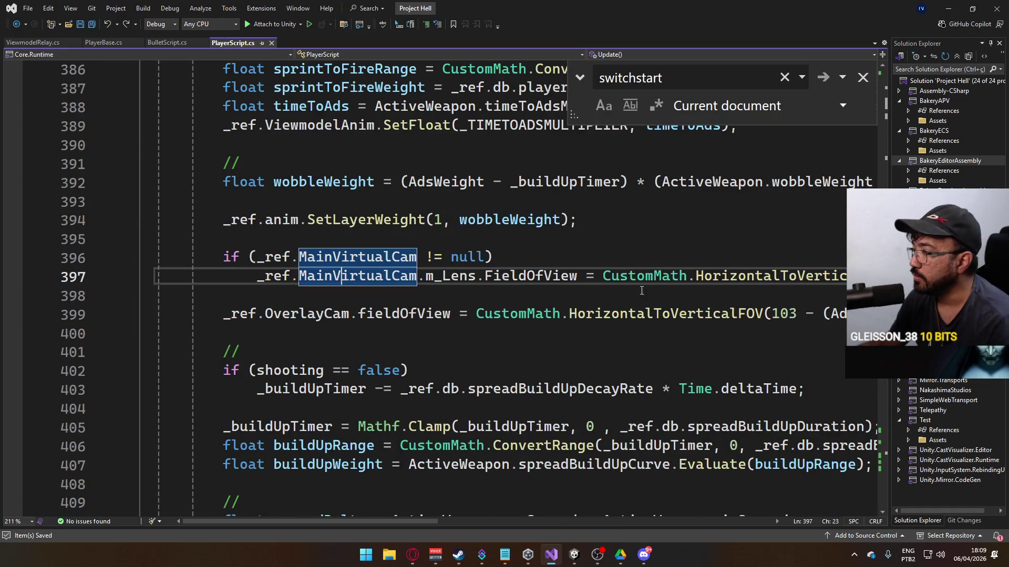
- Review the moved field-of-view code, then start Play mode in Unity to test it
scroll(455, 282, up, 2)
scroll(486, 294, down, 2)
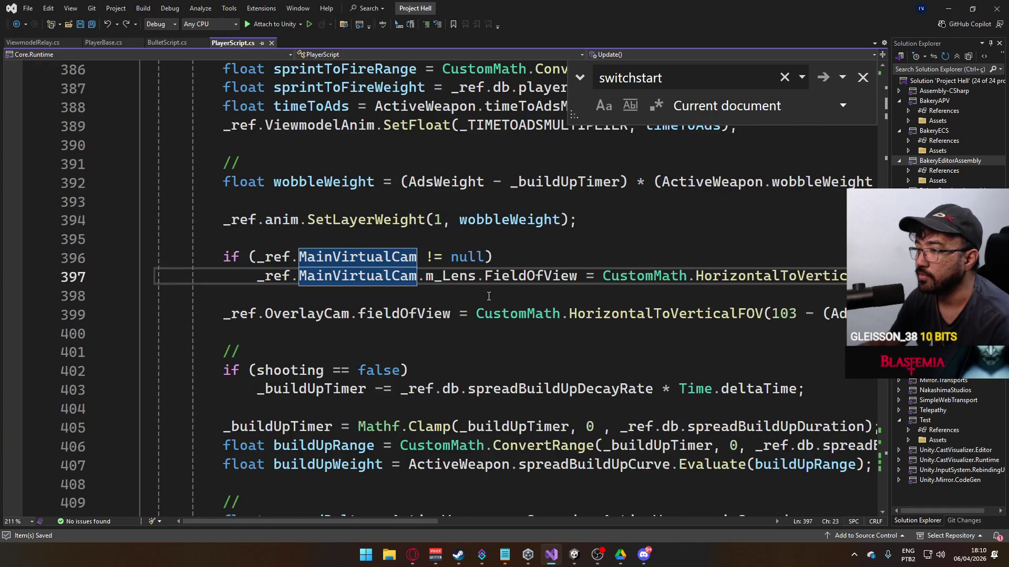
scroll(490, 295, up, 10)
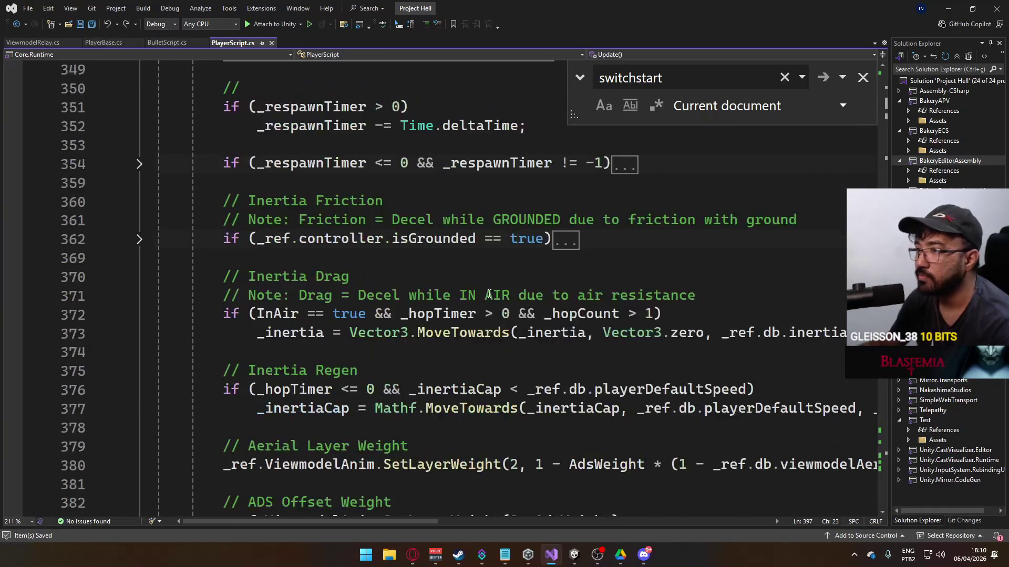
scroll(488, 294, down, 15)
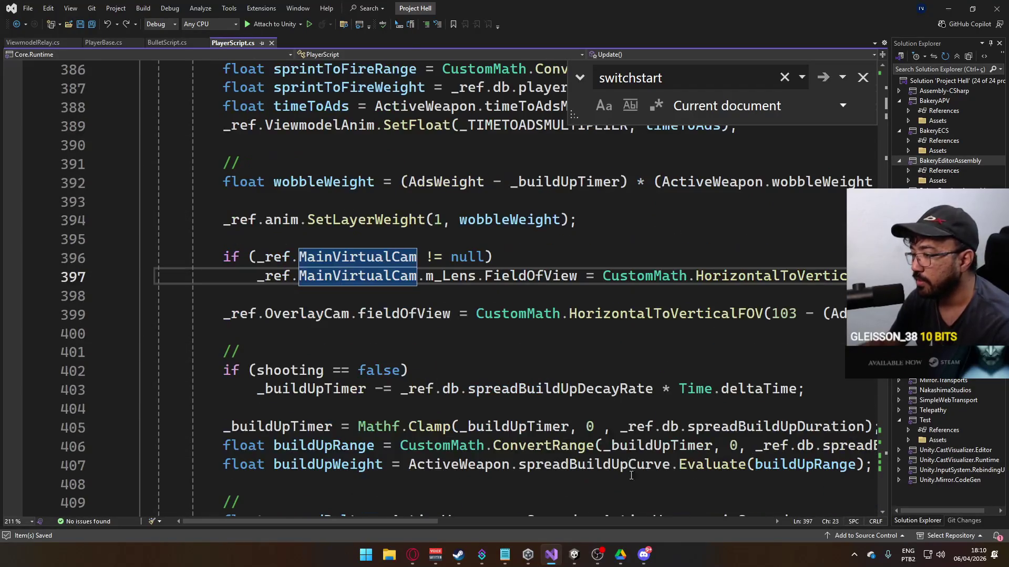
click(574, 554)
click(487, 30)
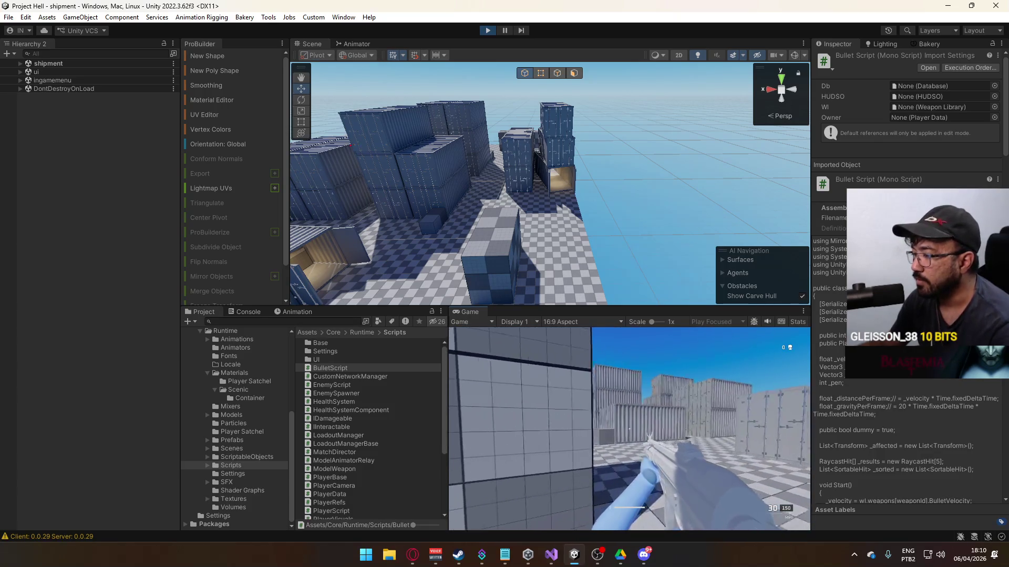
key(w)
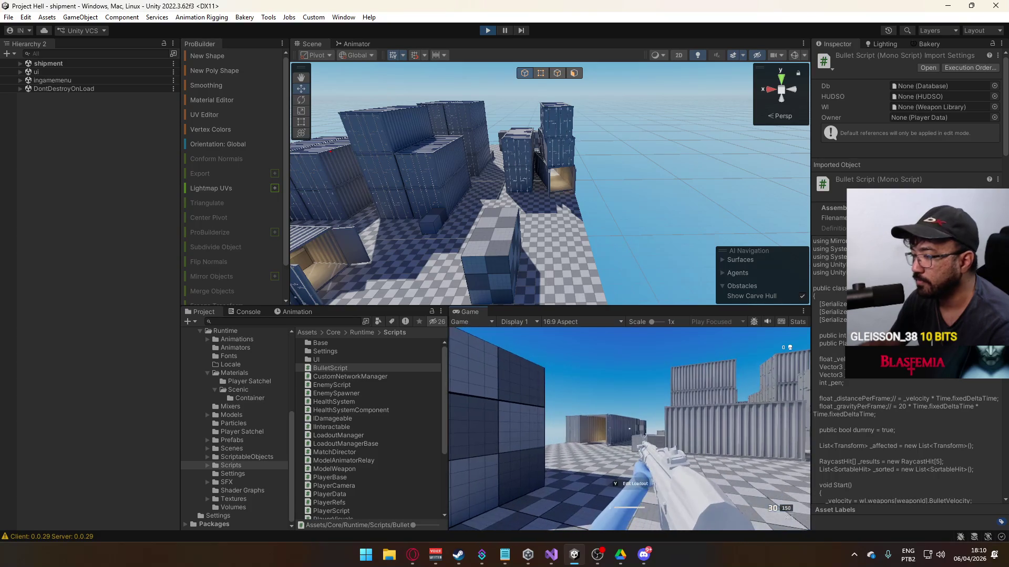
key(super)
key(super)
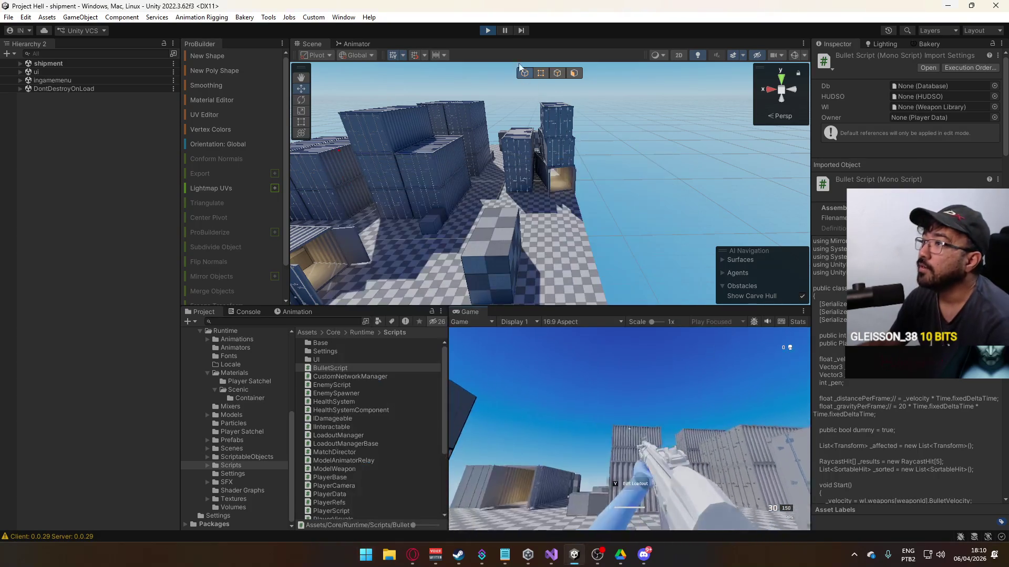
click(488, 31)
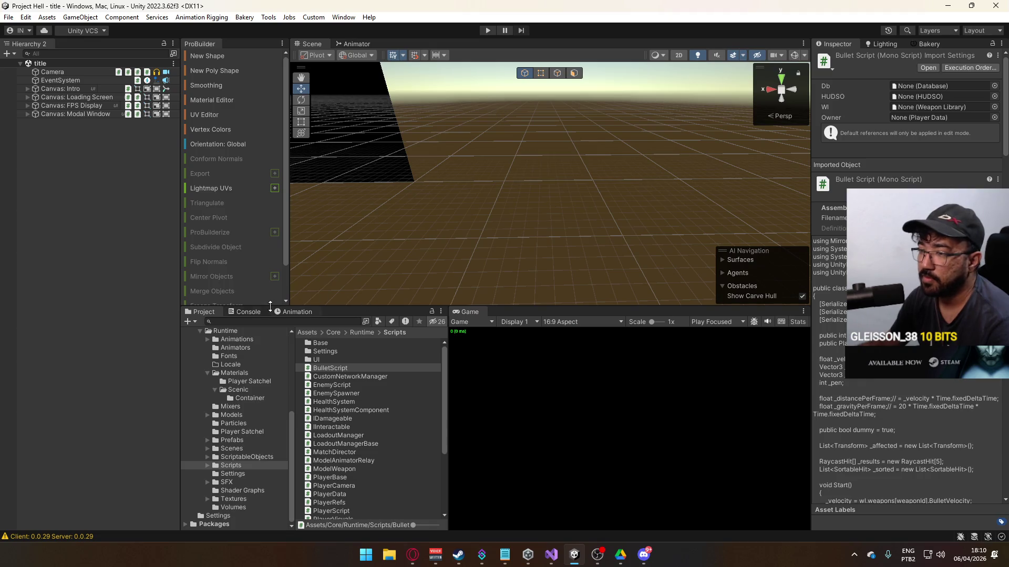
- Show the Console and clear all its messages
click(248, 312)
drag(444, 379, 443, 350)
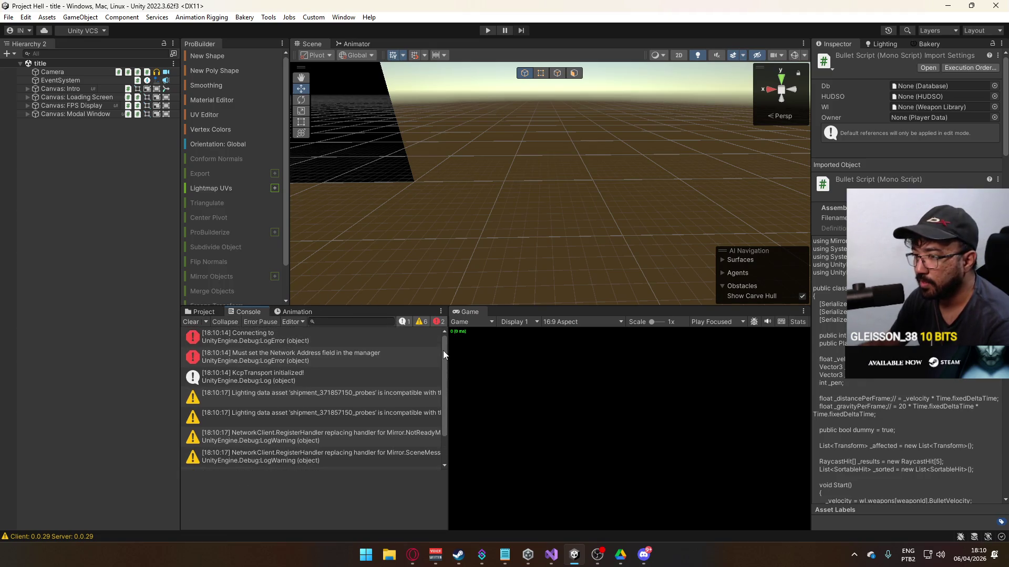
click(191, 322)
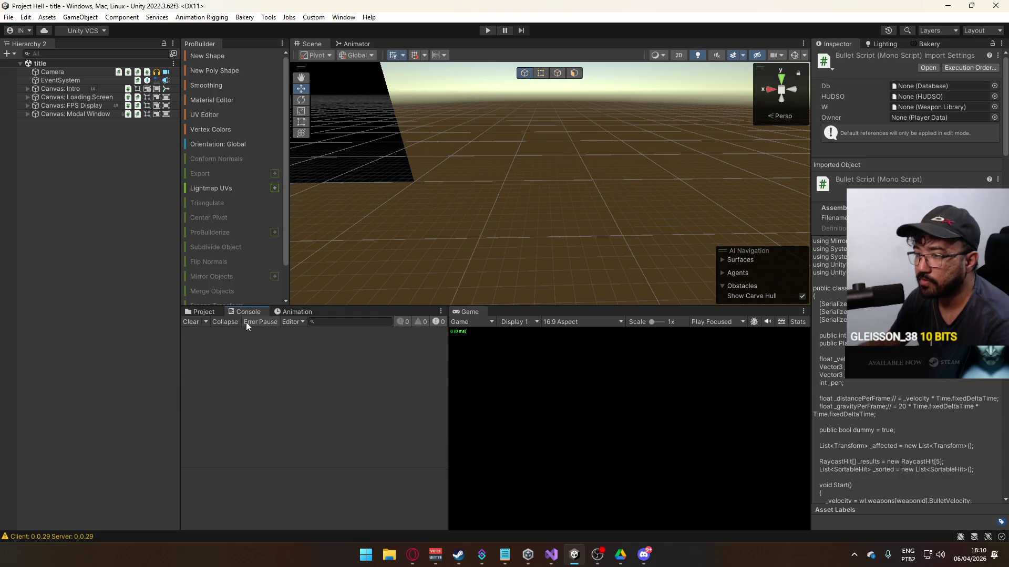
- Change the player Version to 0.0.30 in Player Settings
click(9, 17)
click(52, 147)
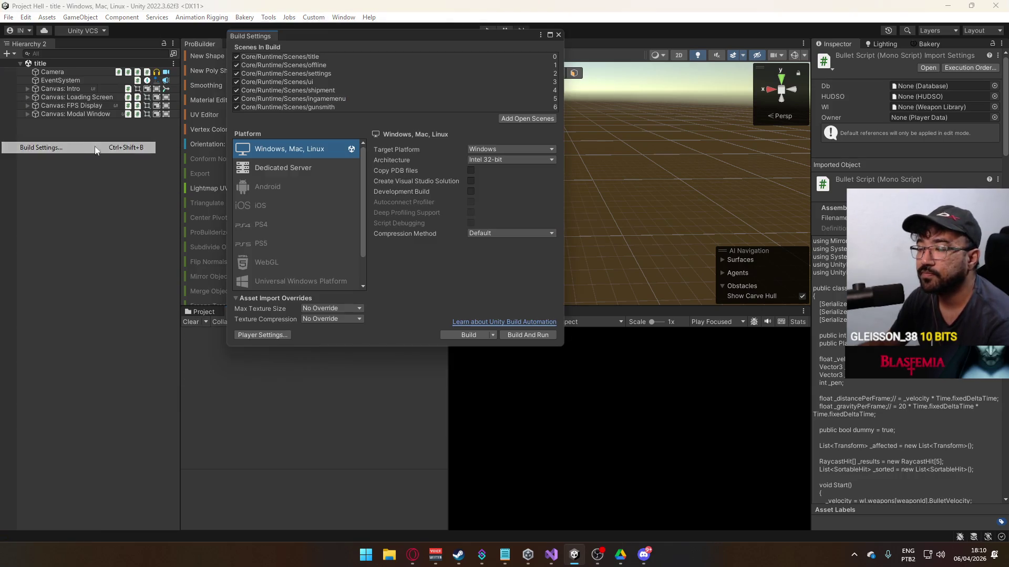
click(287, 334)
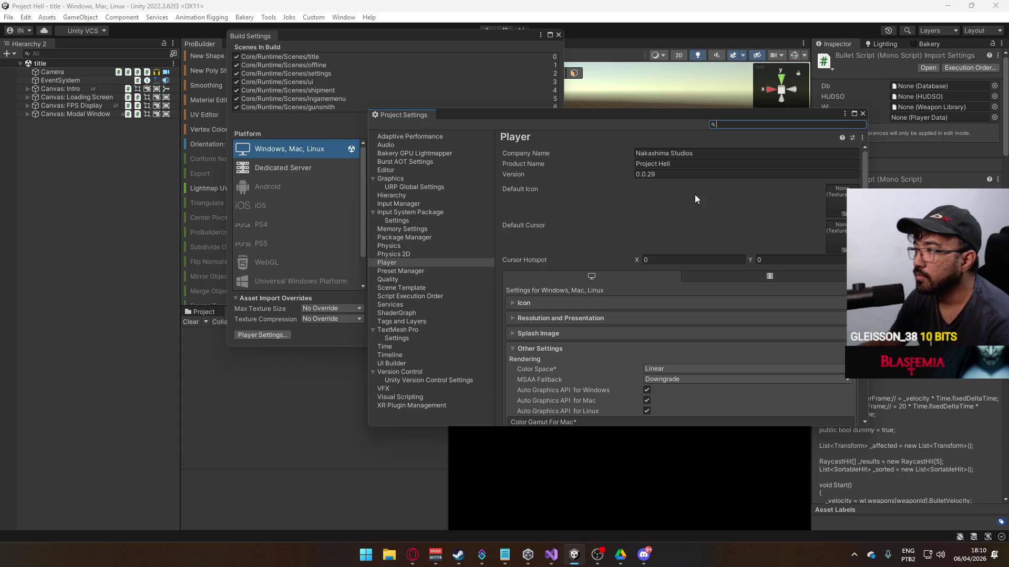
drag(657, 173, 650, 173)
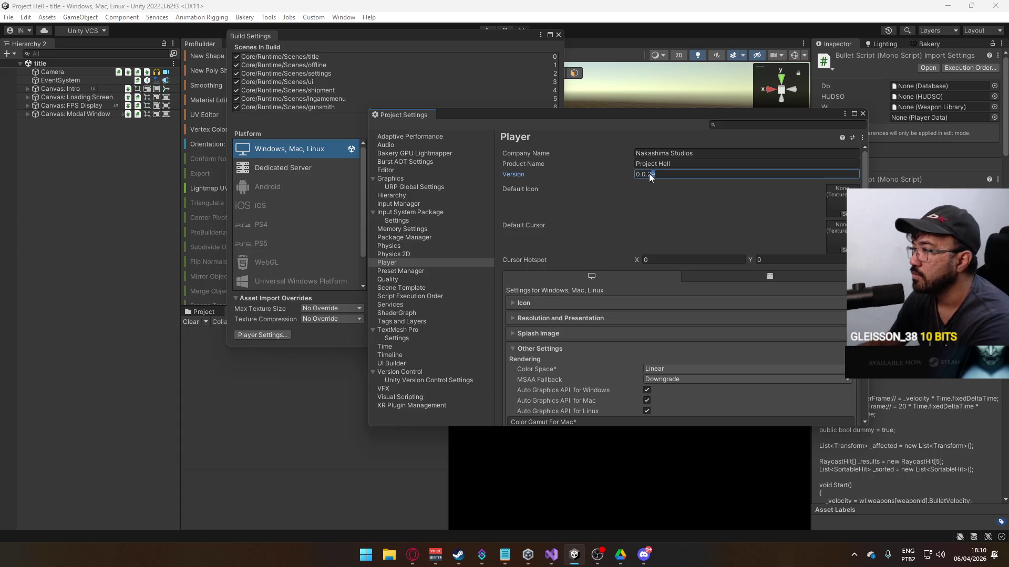
text(30)
click(862, 114)
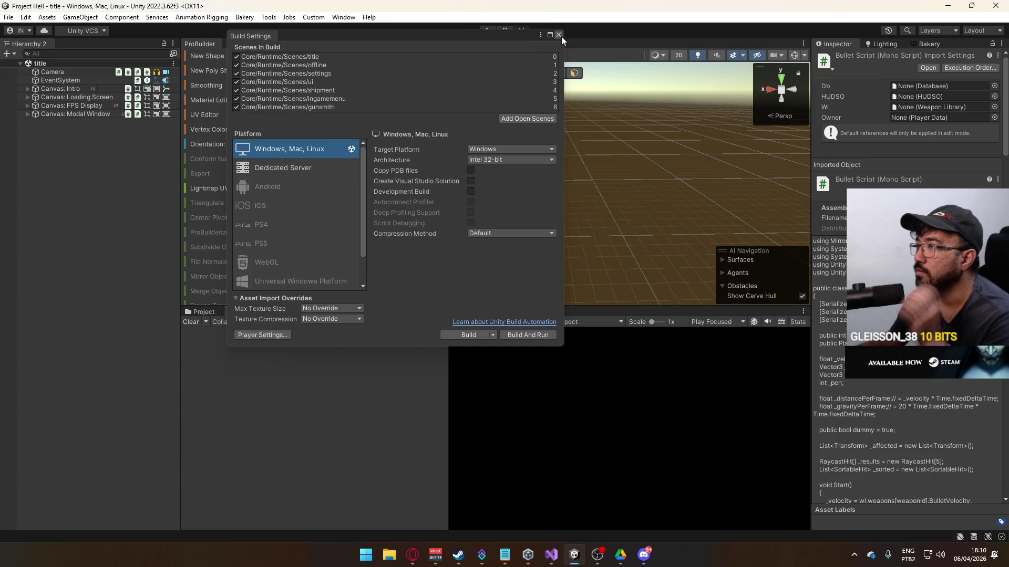
click(558, 35)
- Reopen Build Settings and enable Development Build
click(25, 18)
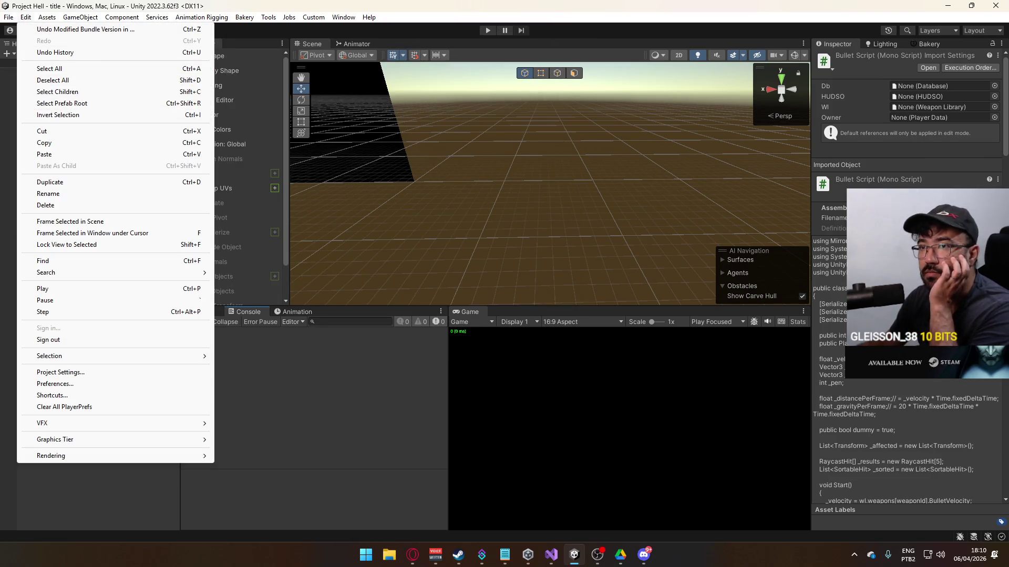
mouse_move(9, 17)
click(53, 147)
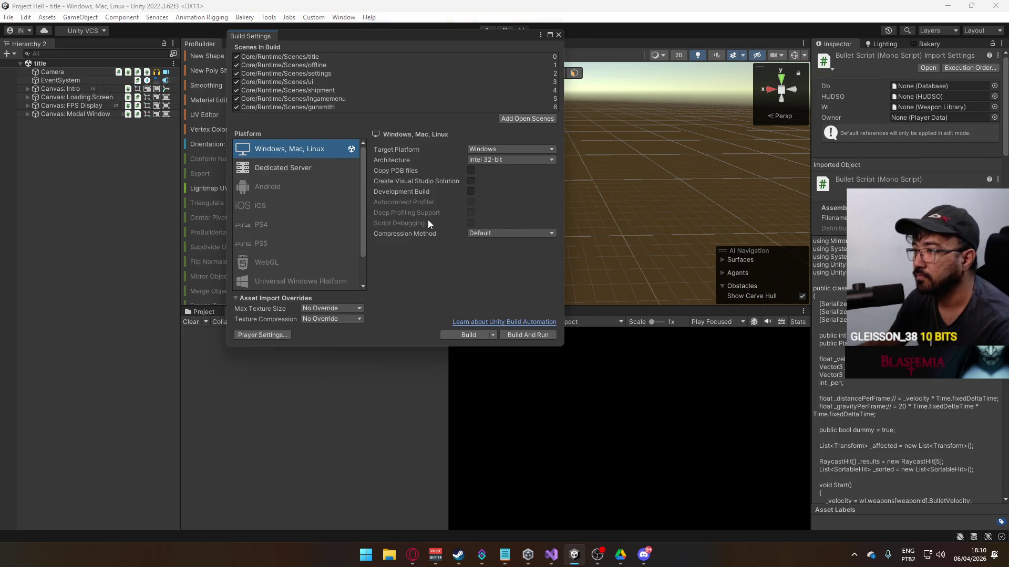
click(470, 191)
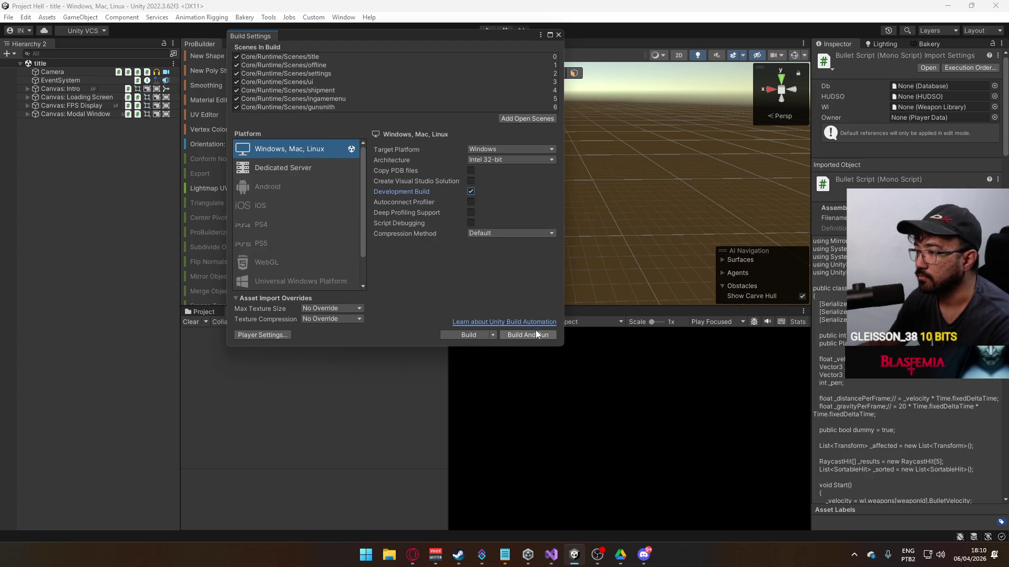
- Build and run the game into the F:\Builds\Project Hell folder
click(518, 334)
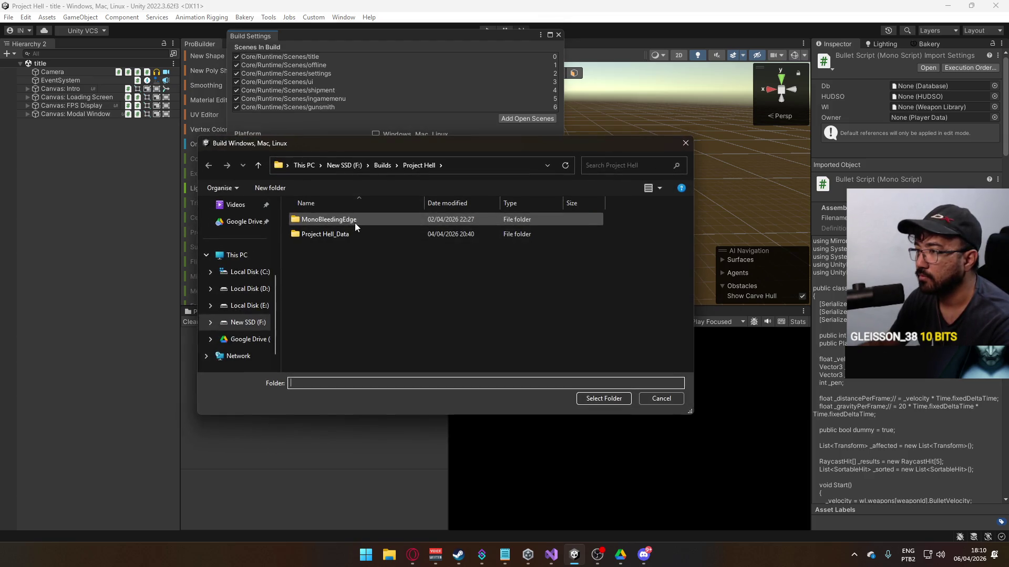
click(604, 397)
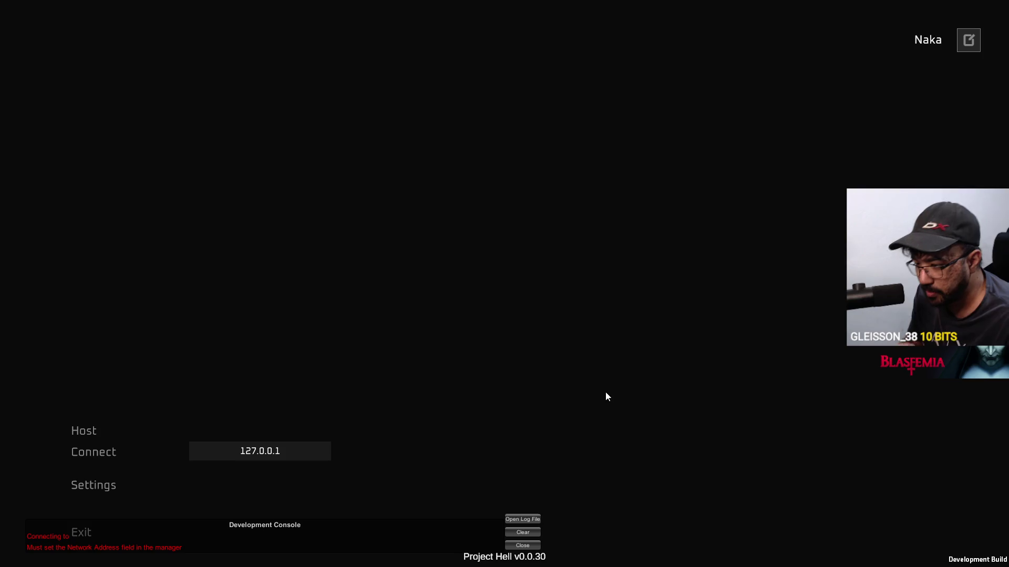
- Close the Development Console, host a new match, and fire shots at the container walls
click(527, 546)
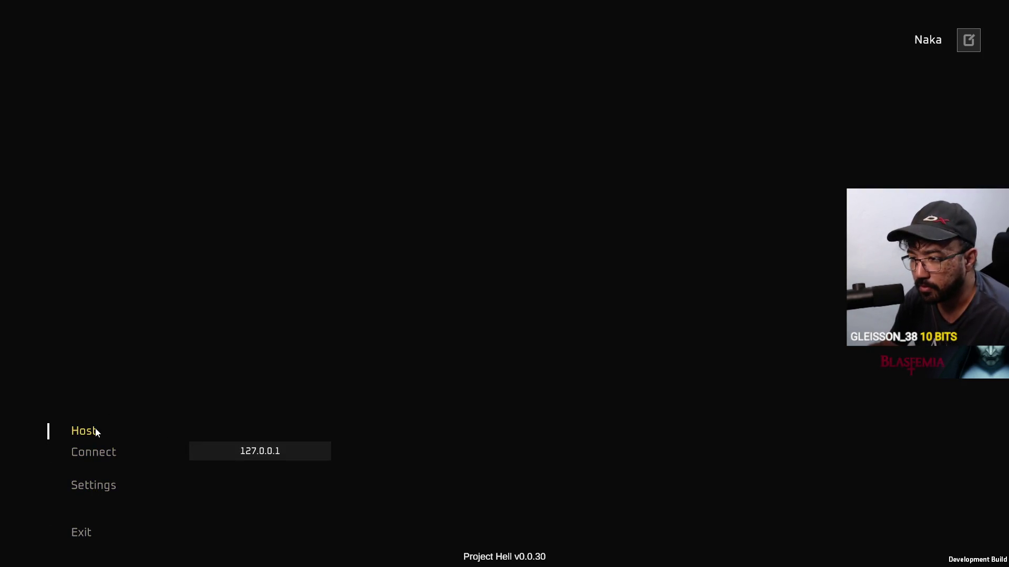
click(101, 532)
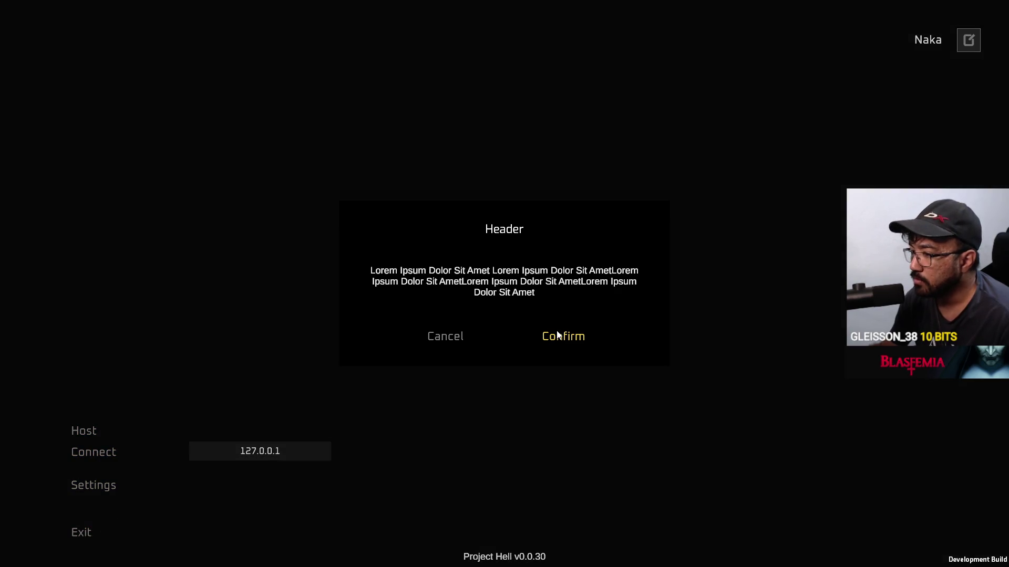
click(466, 334)
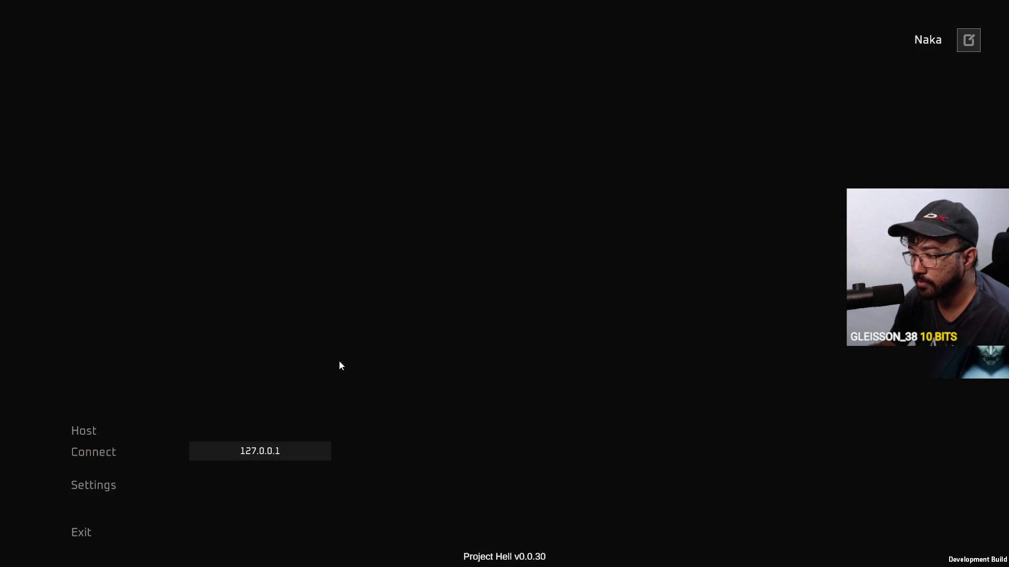
click(86, 431)
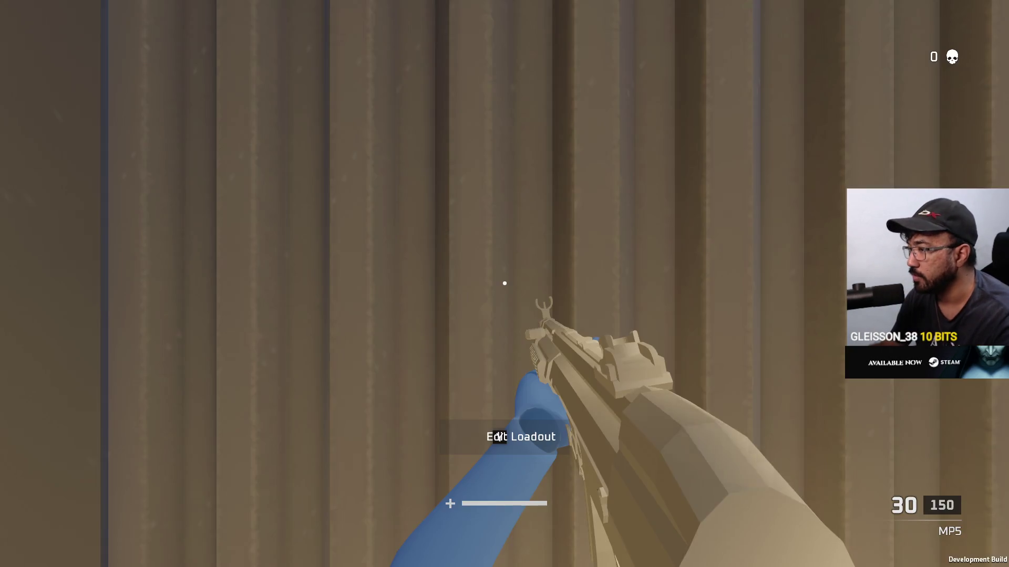
click(505, 284)
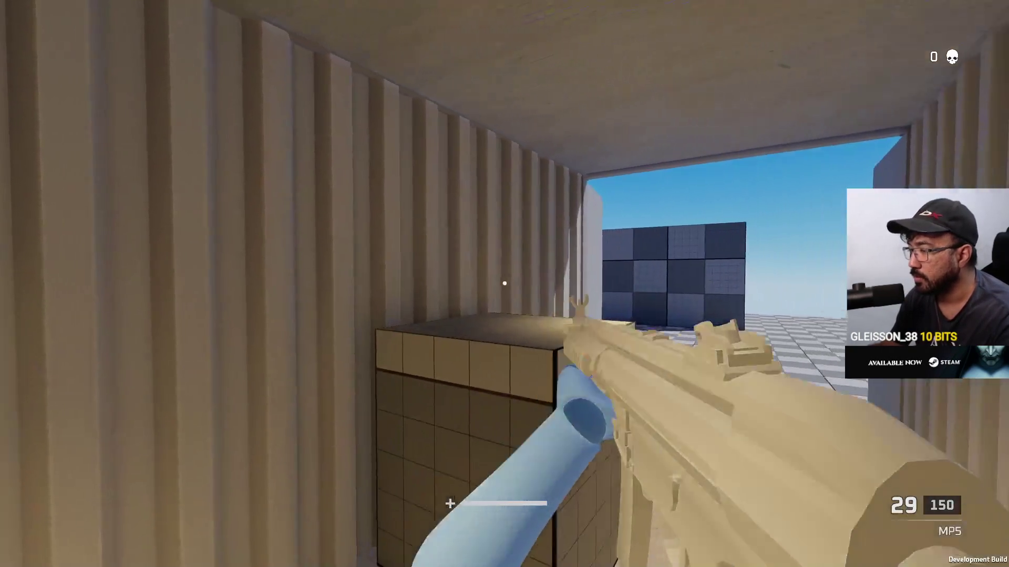
click(505, 283)
- Quit the game with Alt+F4 and return to Visual Studio
key(super)
key(super)
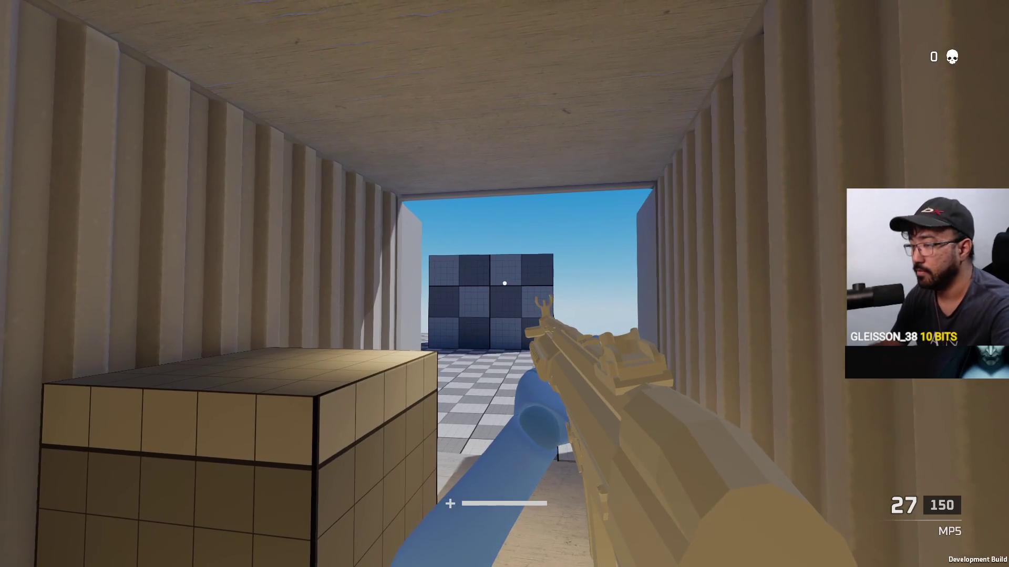
key(alt+F4)
click(550, 554)
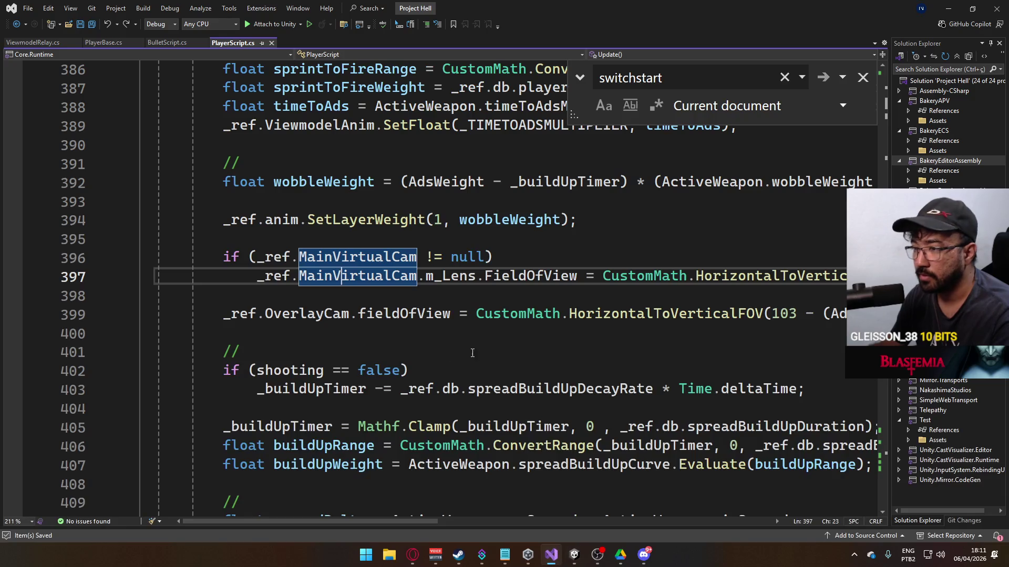
- In BulletScript.cs, prefix // to #if UNITY_EDITOR (line 100) and #endif (line 108), then save
click(167, 42)
click(226, 184)
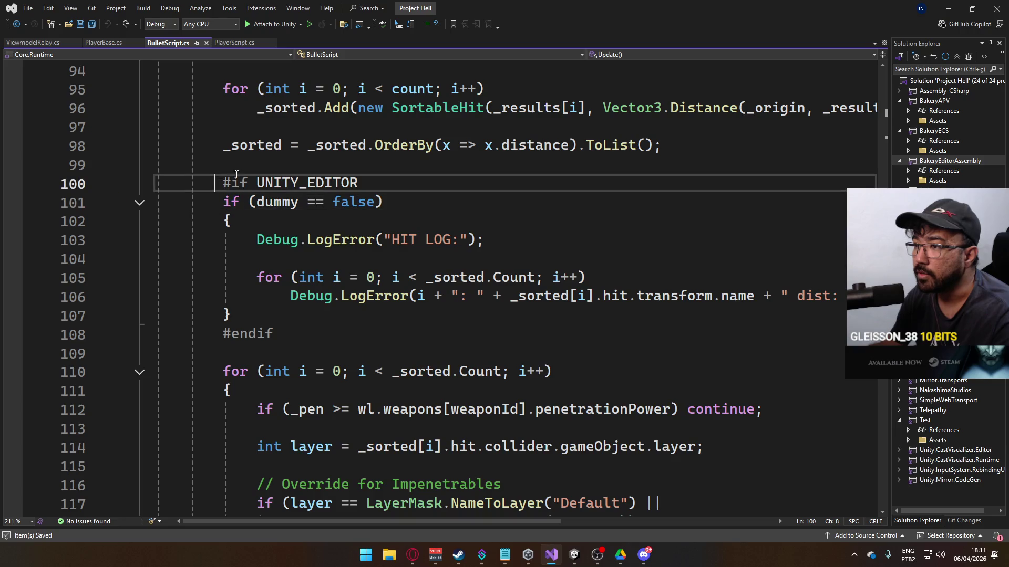
click(226, 184)
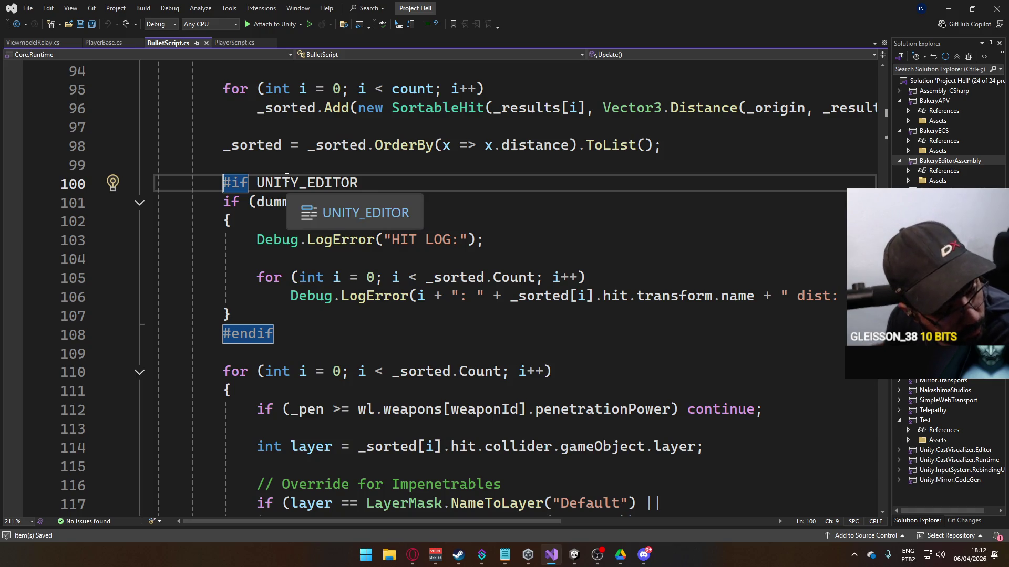
mouse_move(278, 205)
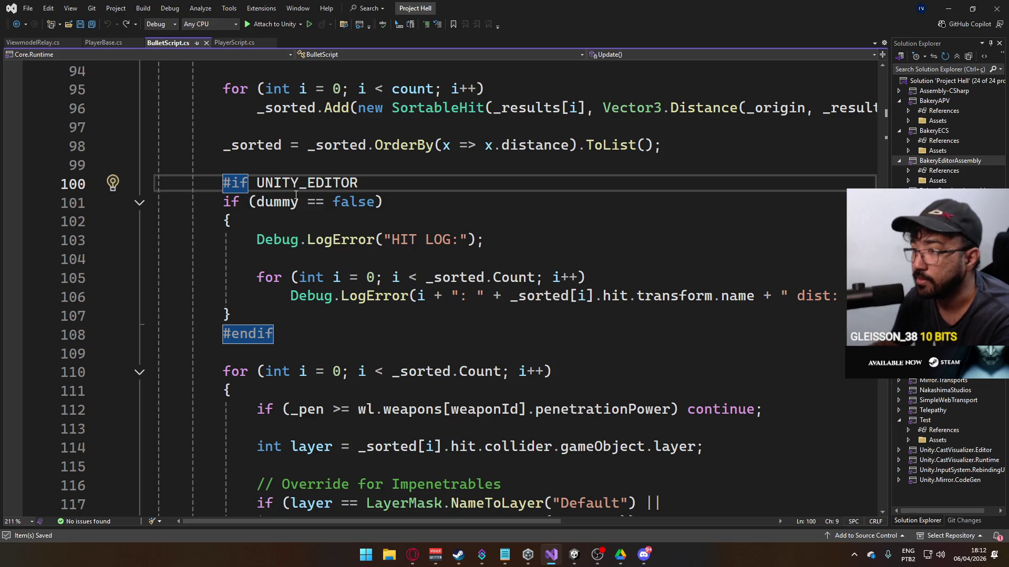
text(//)
click(220, 329)
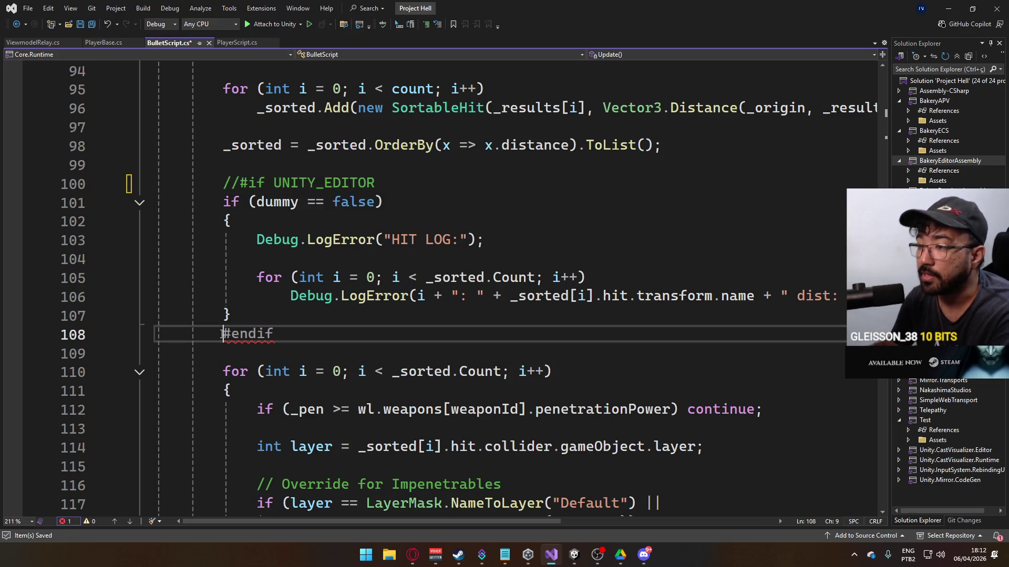
text(//)
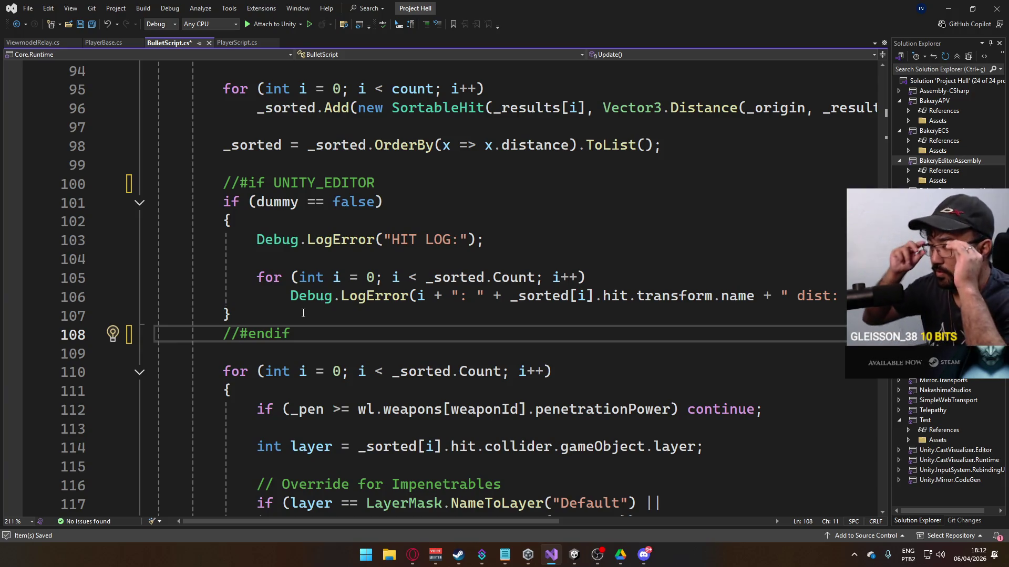
key(ctrl+s)
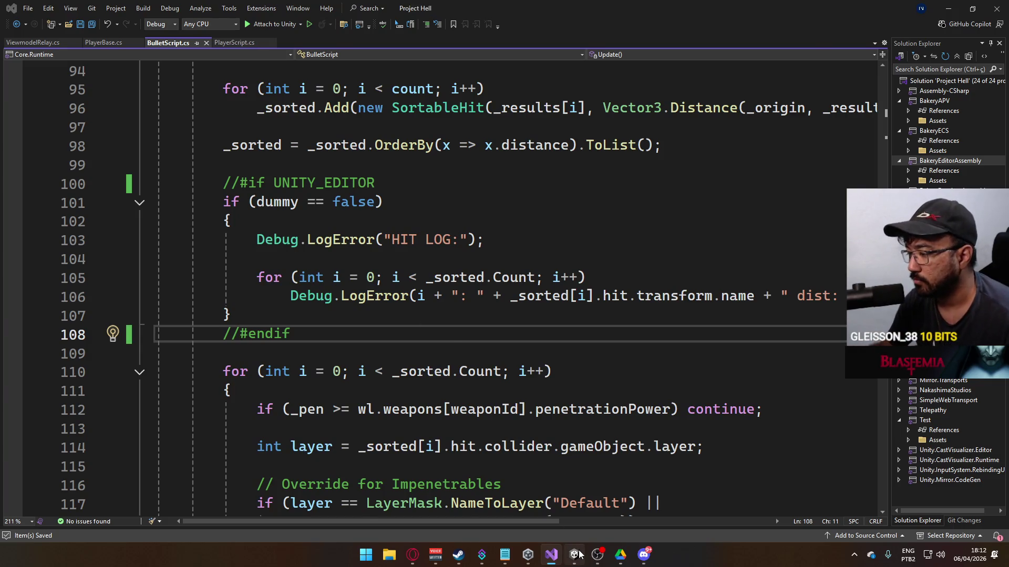
click(575, 554)
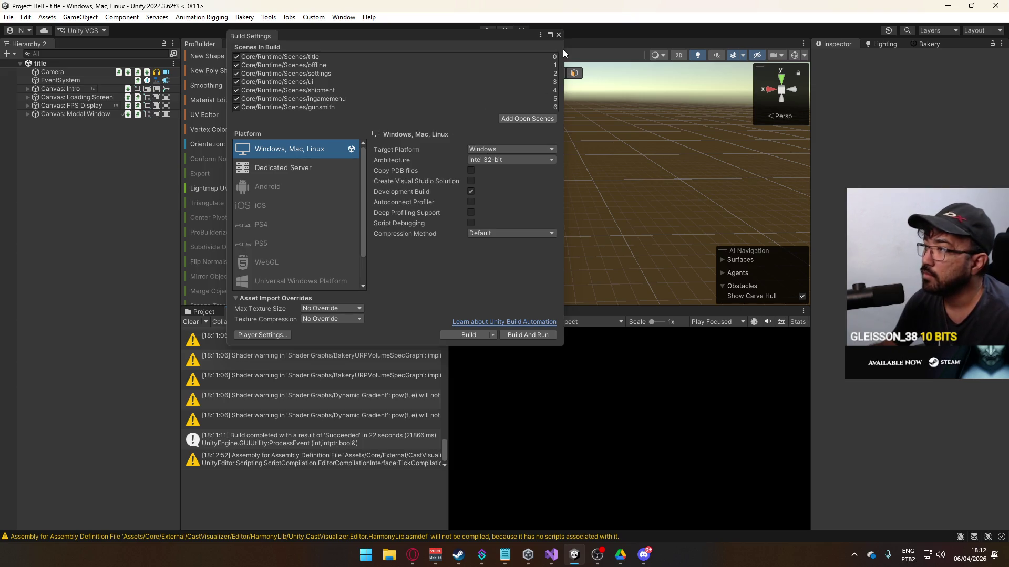
- Build and run Project Hell, then quit the game and open File Explorer's This PC
click(559, 34)
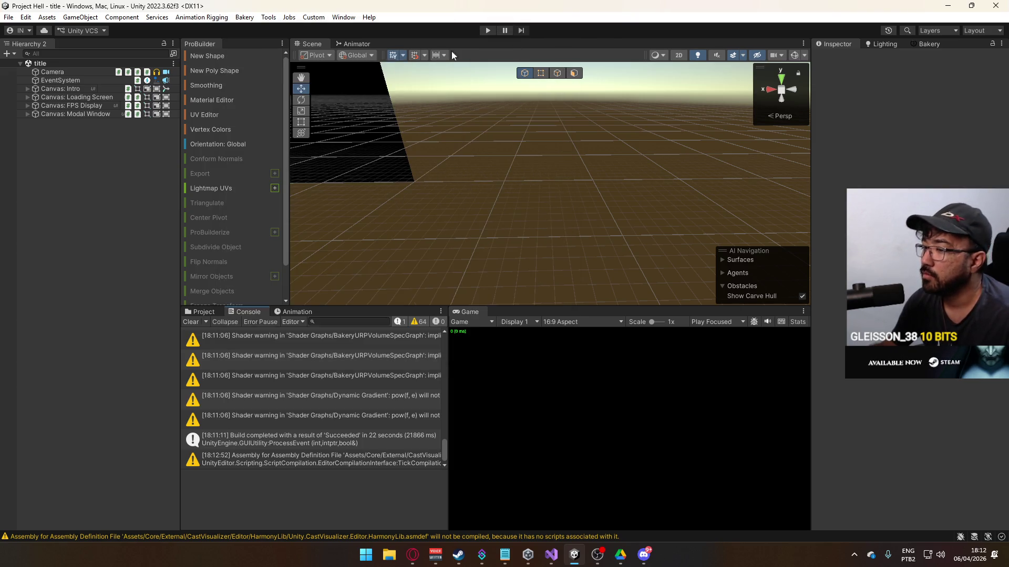
click(8, 16)
click(92, 160)
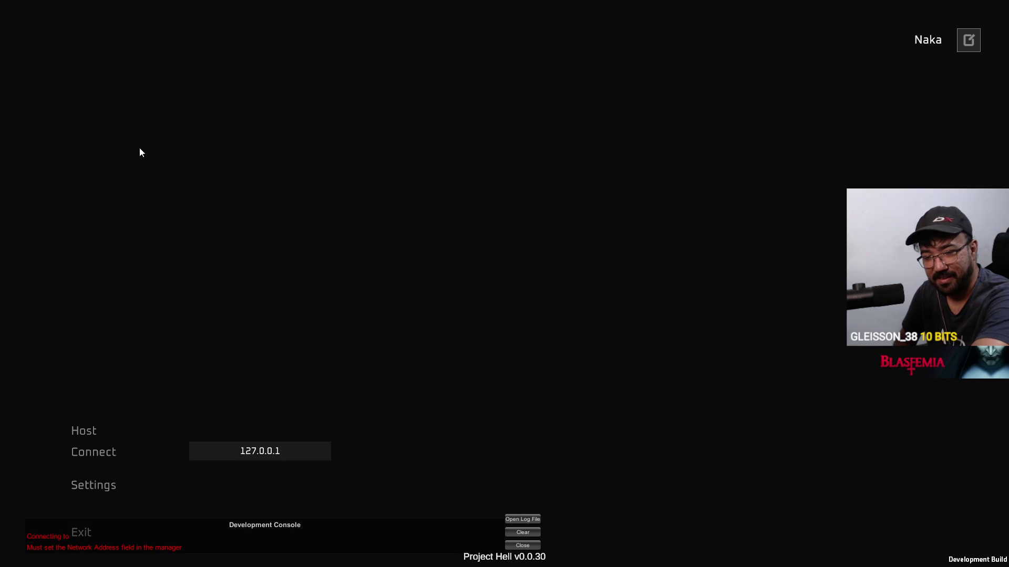
key(alt+F4)
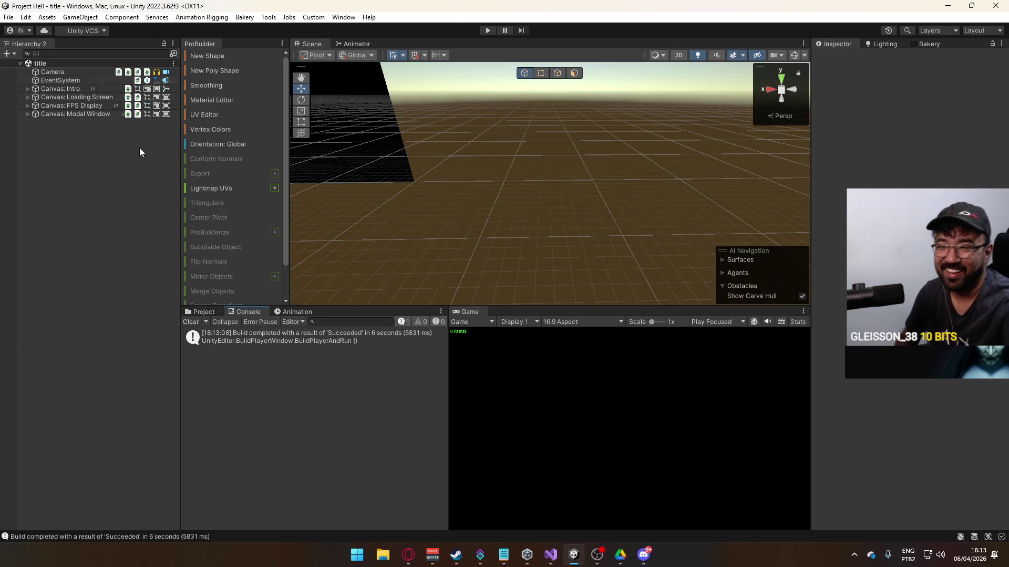
key(super+e)
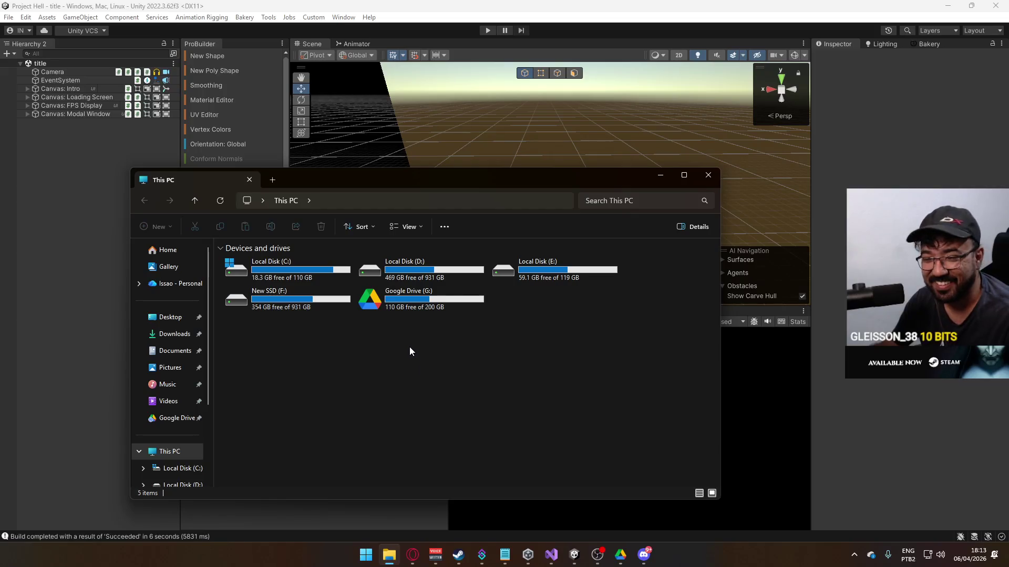
- Compress the Project Hell folder in F:\Builds into Project Hell.rar with WinRAR
double_click(406, 265)
double_click(302, 278)
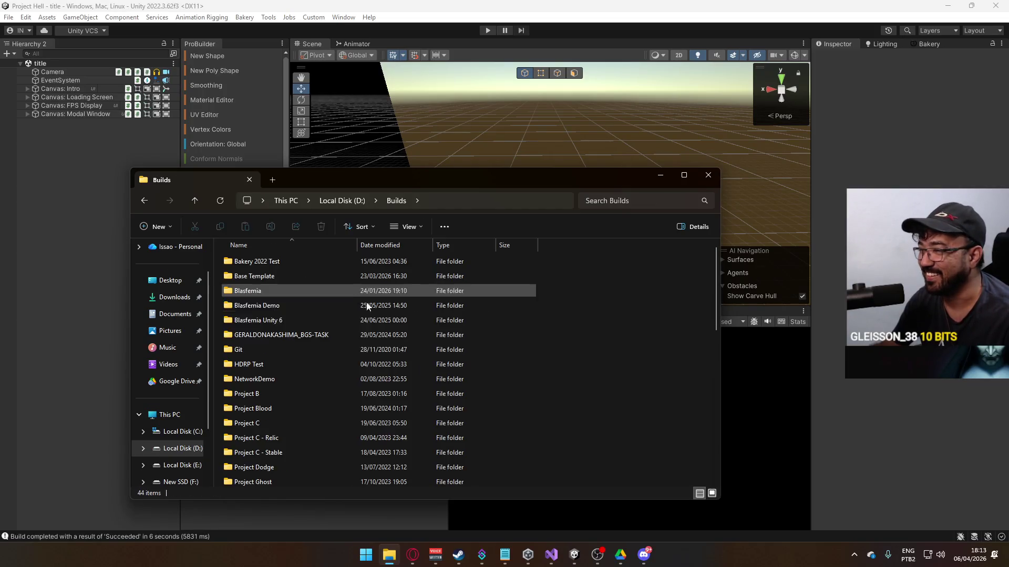
scroll(433, 372, down, 6)
click(342, 201)
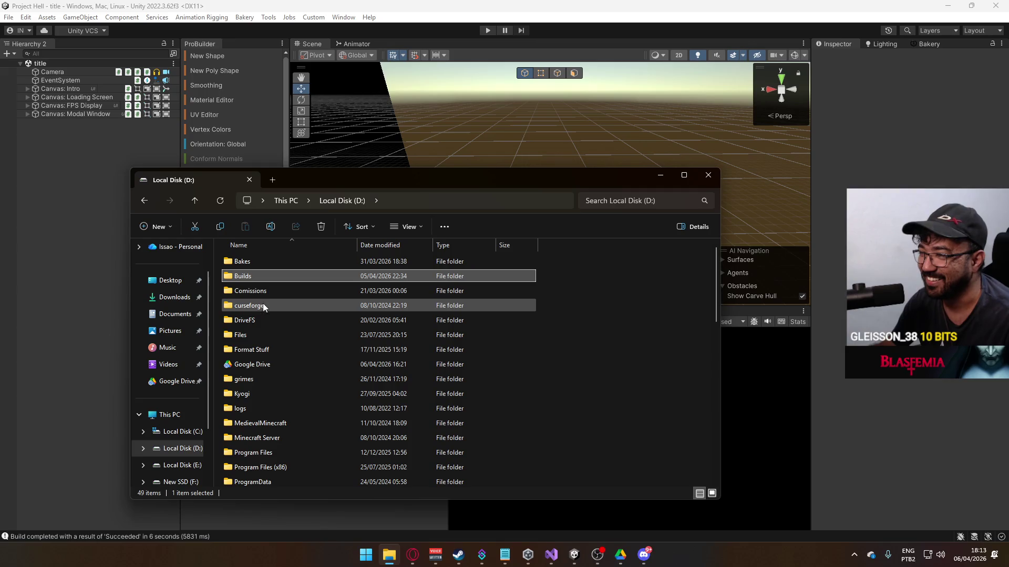
click(285, 201)
double_click(289, 300)
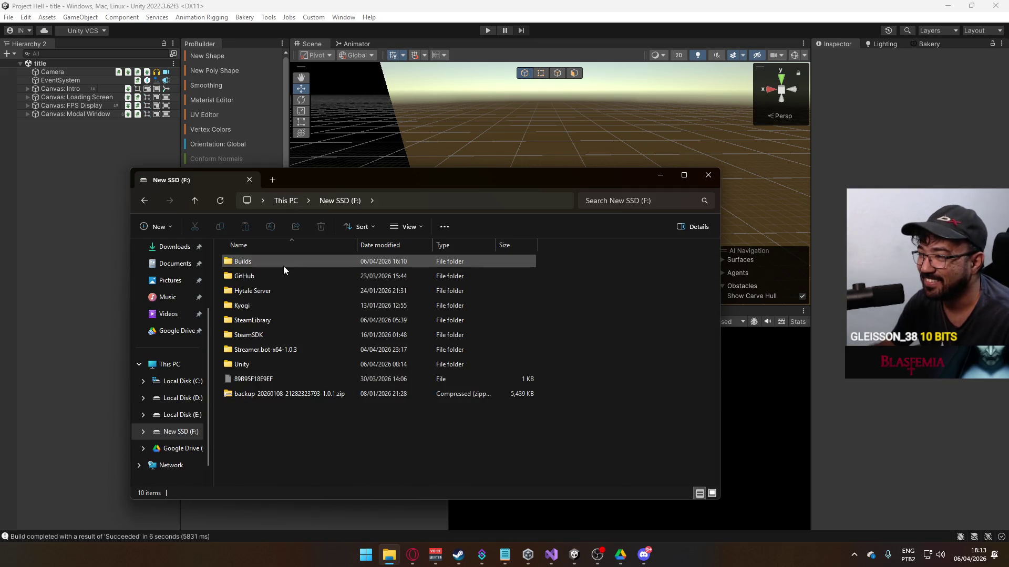
double_click(284, 263)
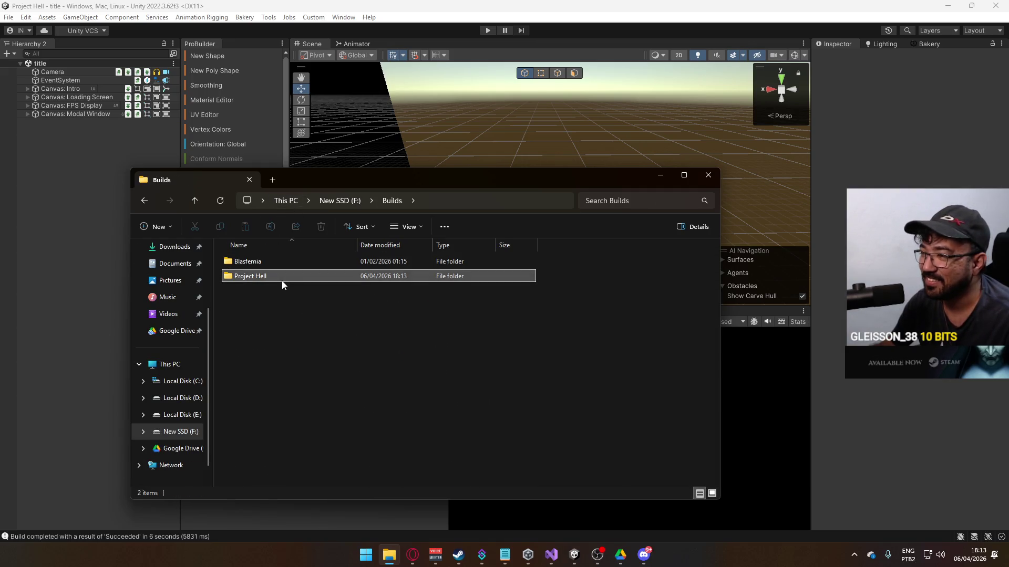
right_click(282, 278)
mouse_move(396, 255)
click(494, 266)
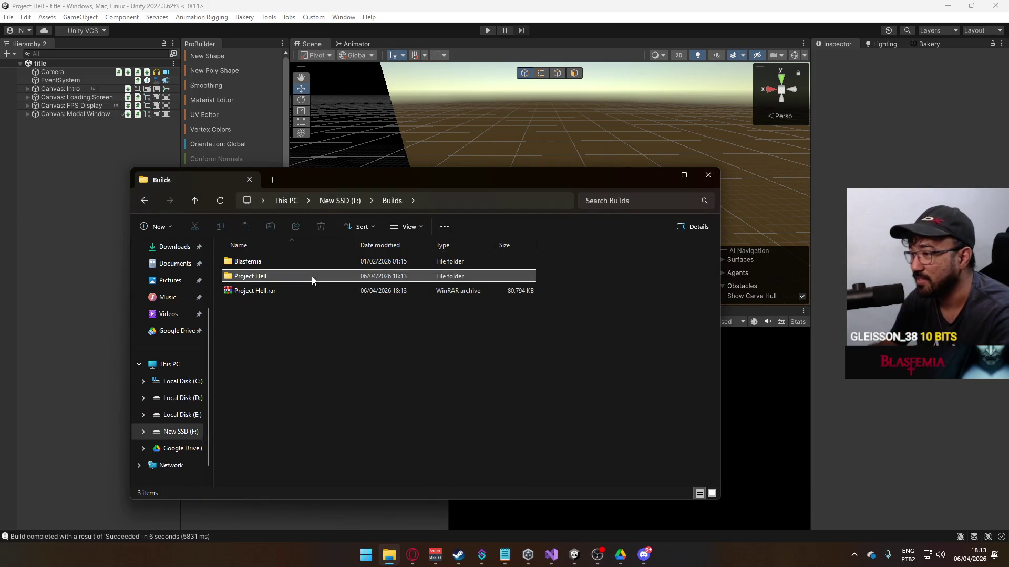
- Take the new Project Hell.rar over to the D:\Google Drive folder
click(304, 289)
click(285, 201)
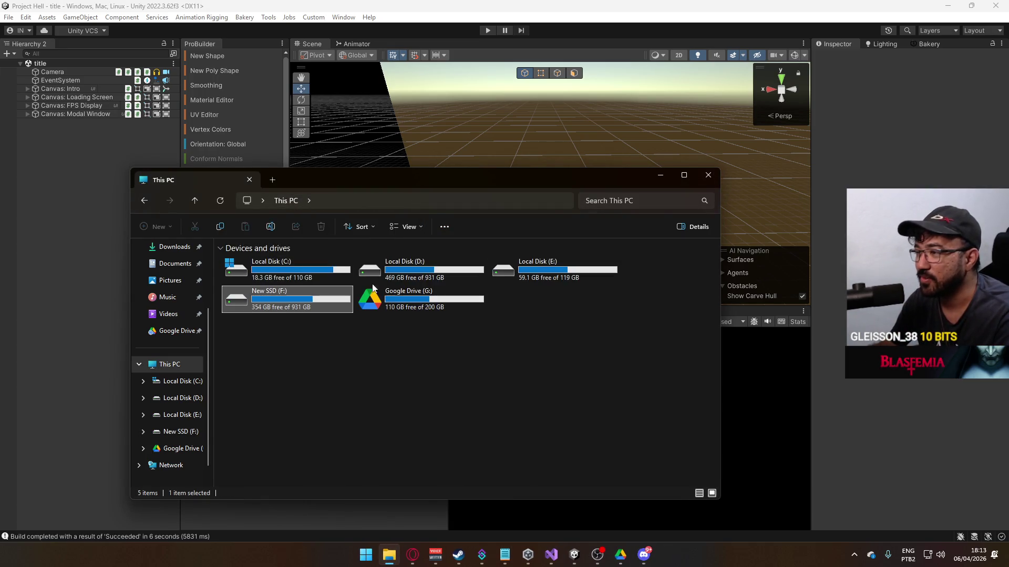
double_click(418, 279)
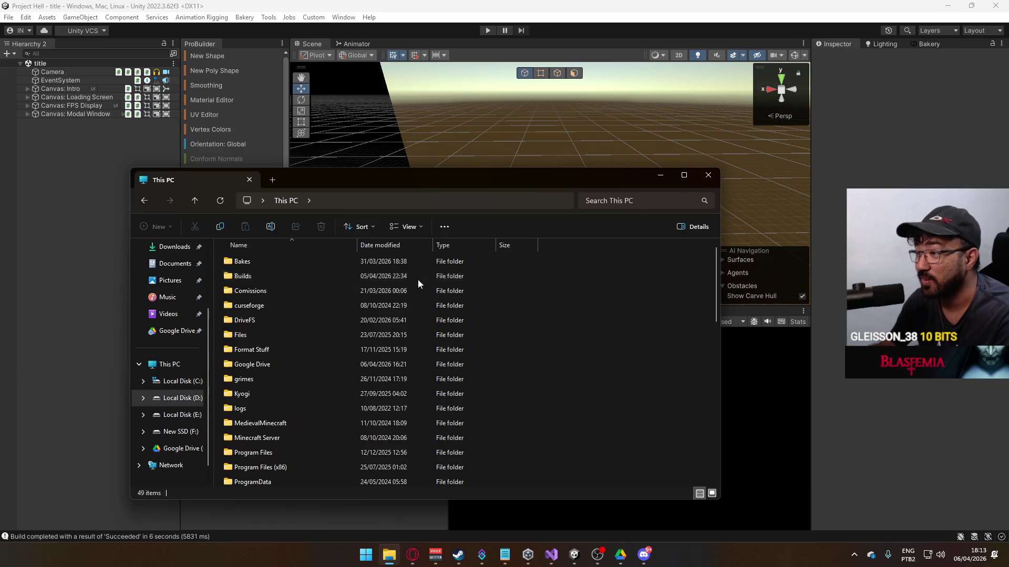
double_click(266, 360)
scroll(382, 332, down, 2)
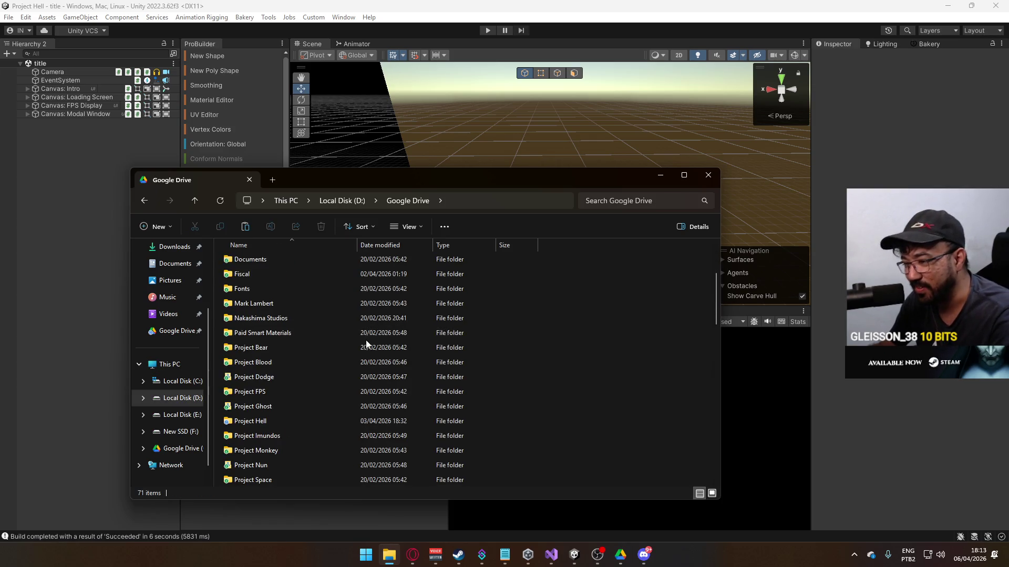
scroll(348, 259, up, 2)
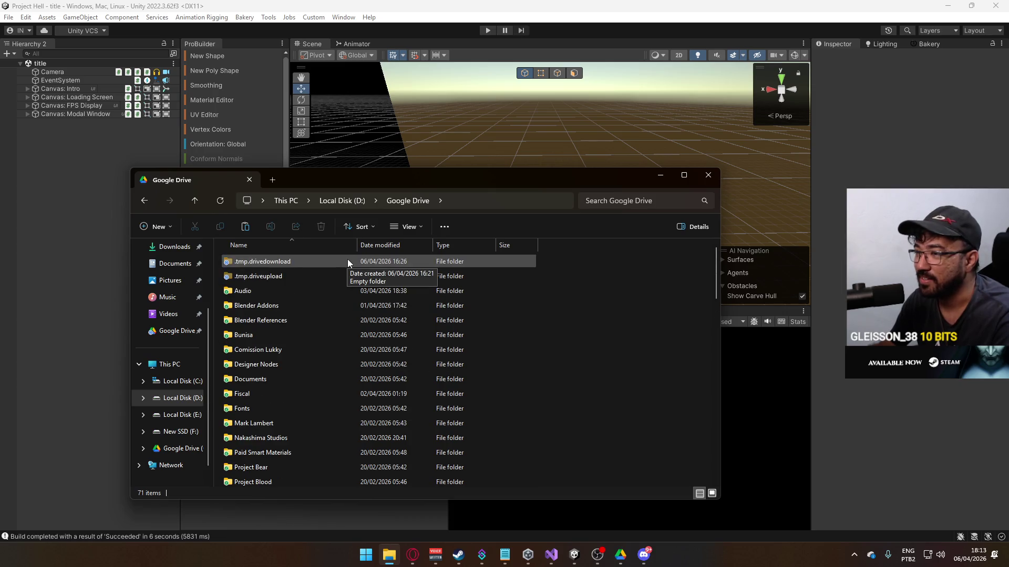
click(340, 201)
double_click(286, 362)
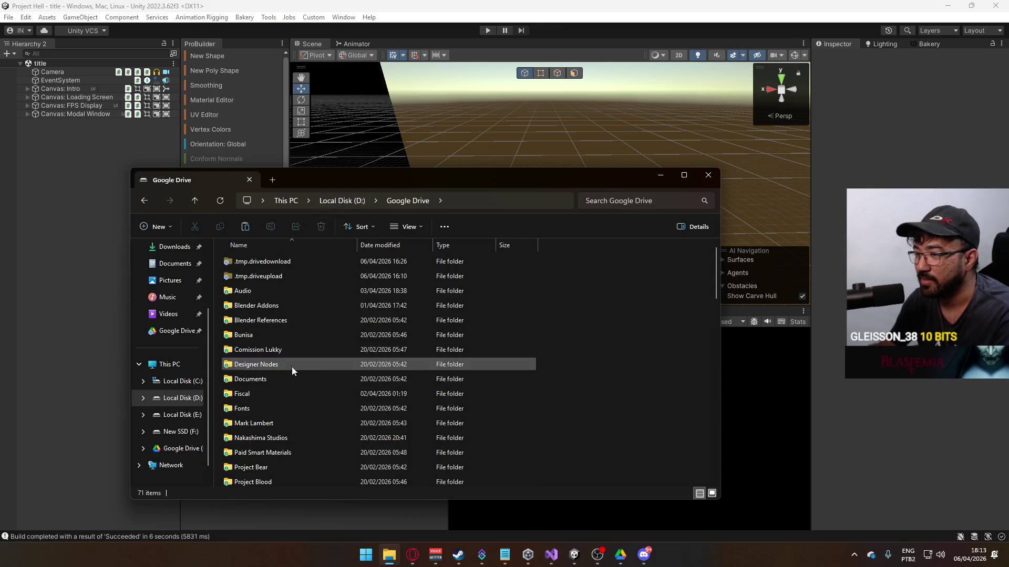
scroll(545, 336, down, 3)
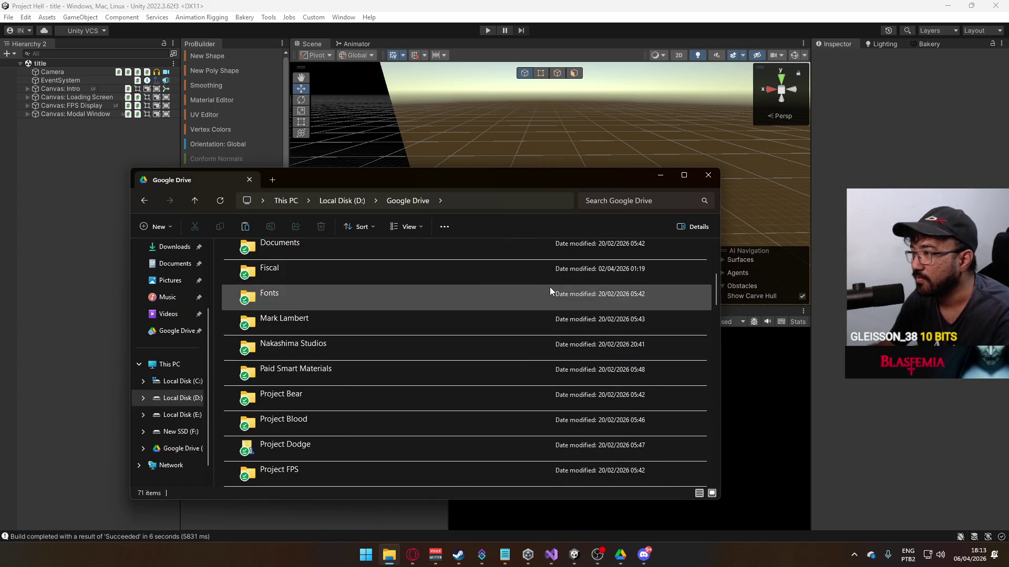
- Switch the Google Drive folder's file list to the Details layout
click(695, 227)
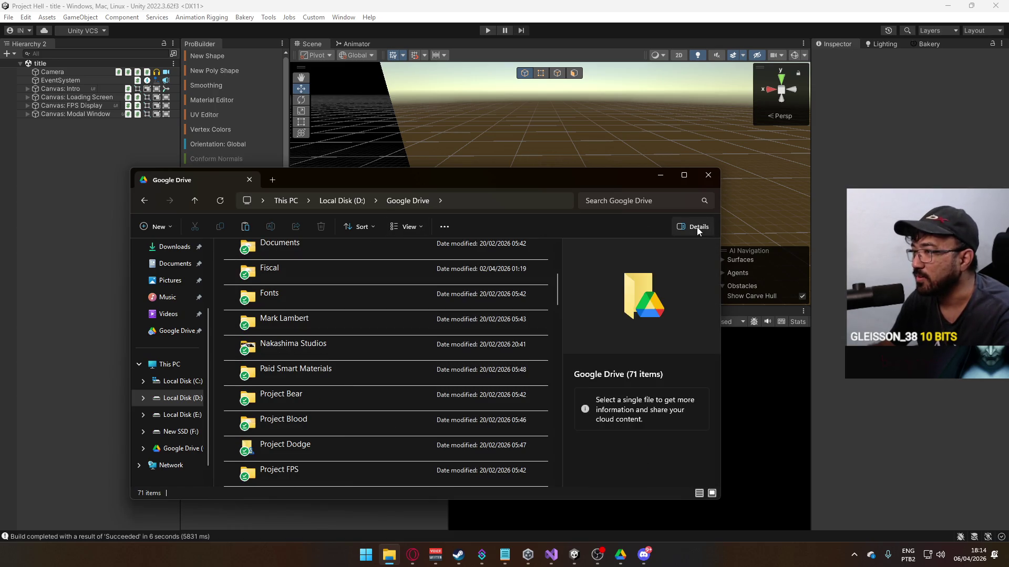
click(695, 227)
click(412, 235)
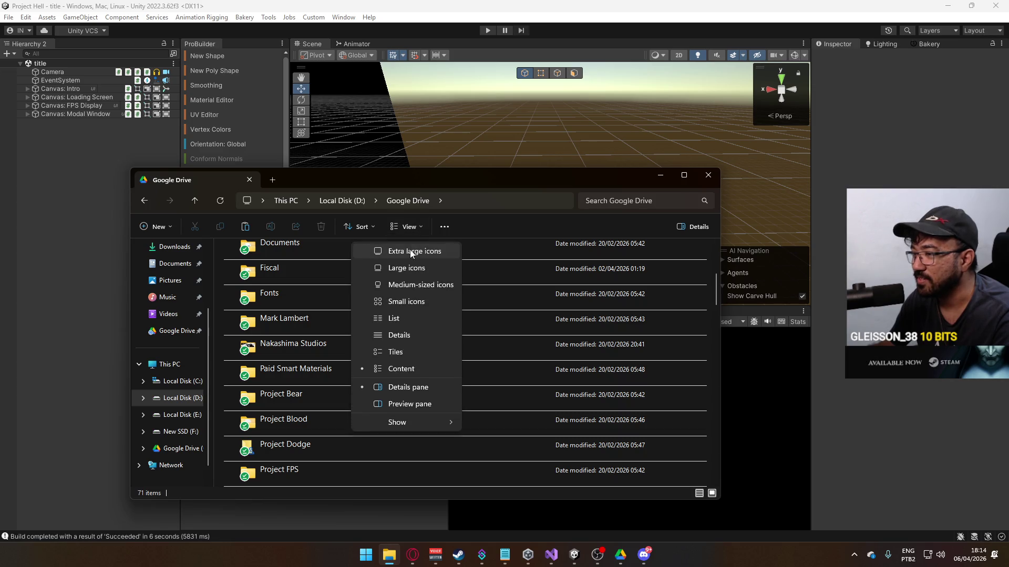
click(418, 335)
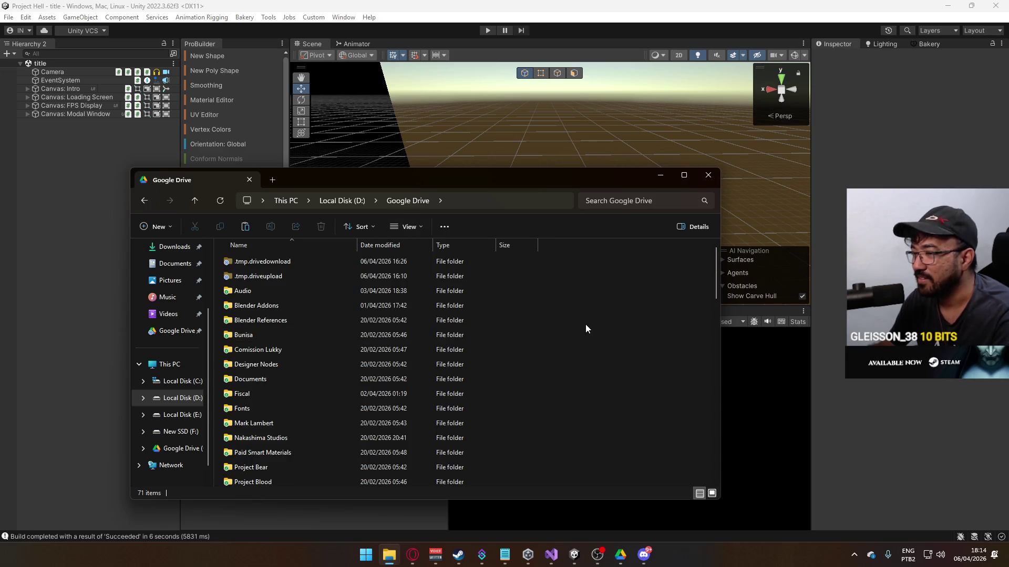
scroll(711, 281, down, 15)
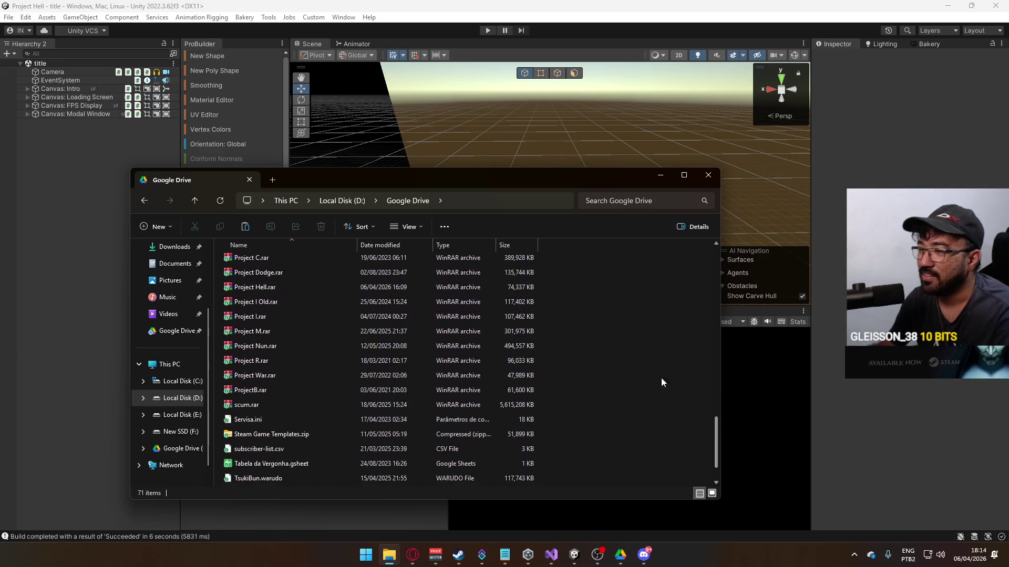
- Paste Project Hell.rar into Google Drive, replacing the older copy, and return to Unity
key(ctrl+v)
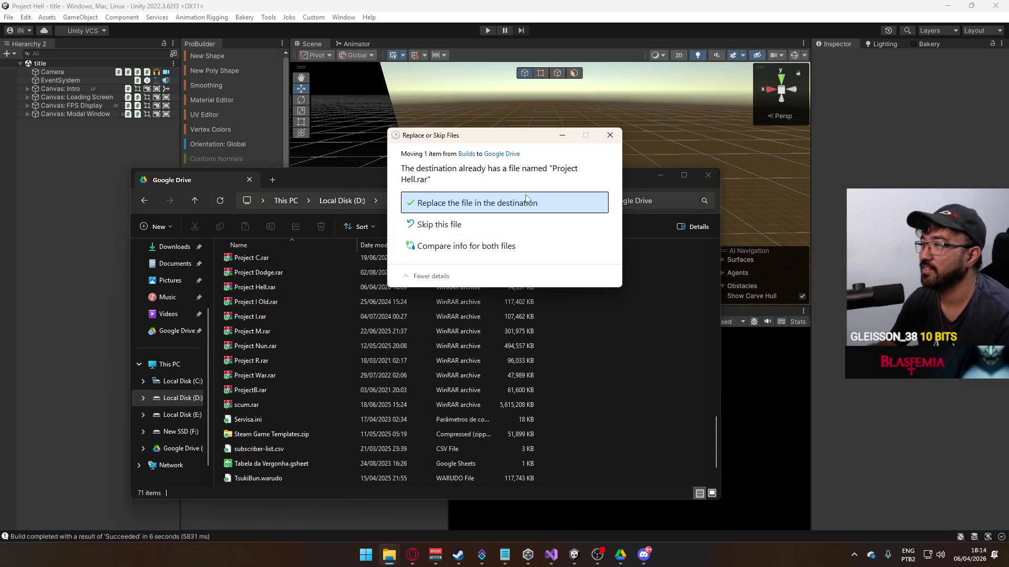
click(462, 201)
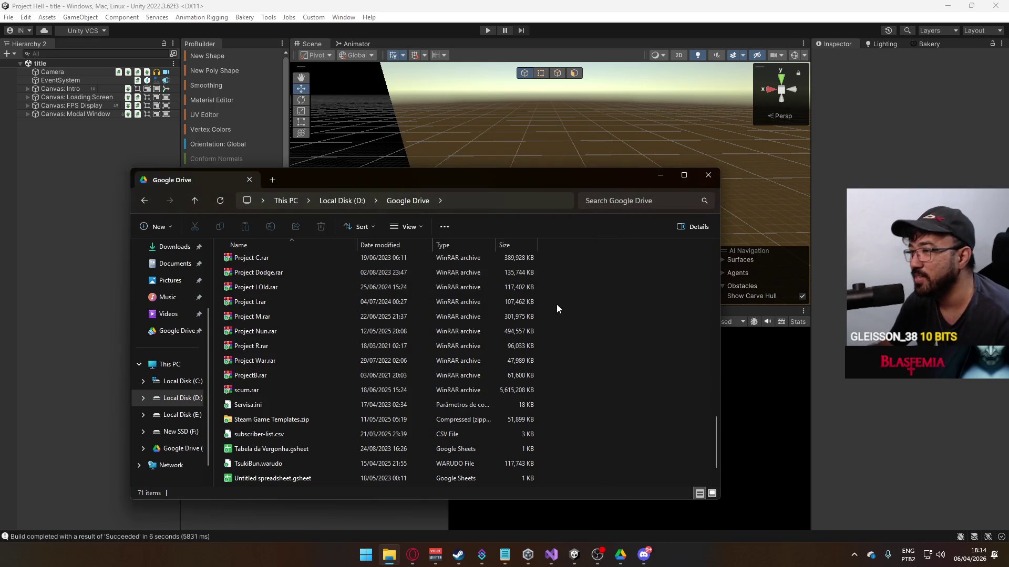
scroll(544, 283, down, 1)
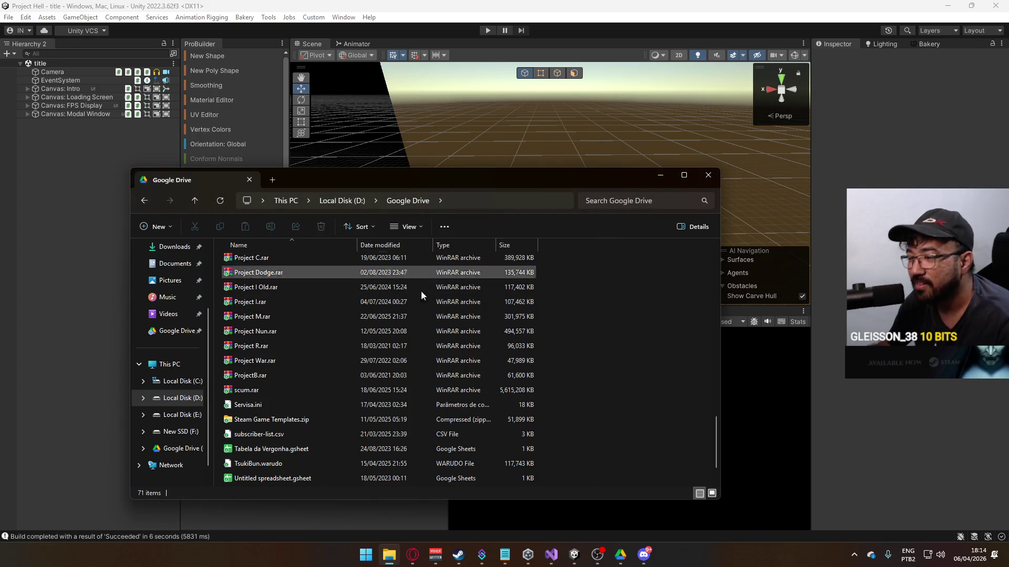
scroll(490, 395, up, 5)
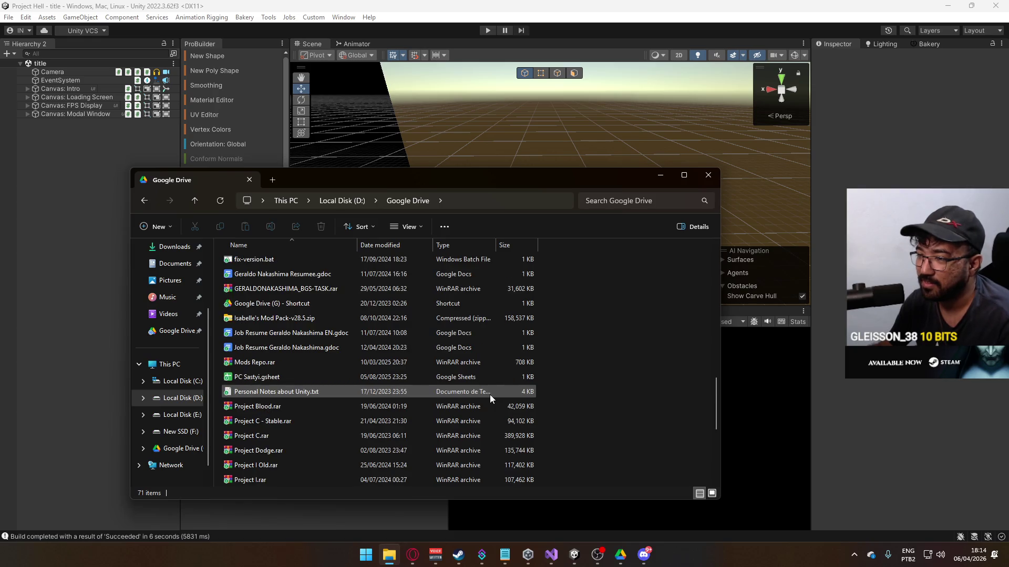
scroll(484, 383, down, 5)
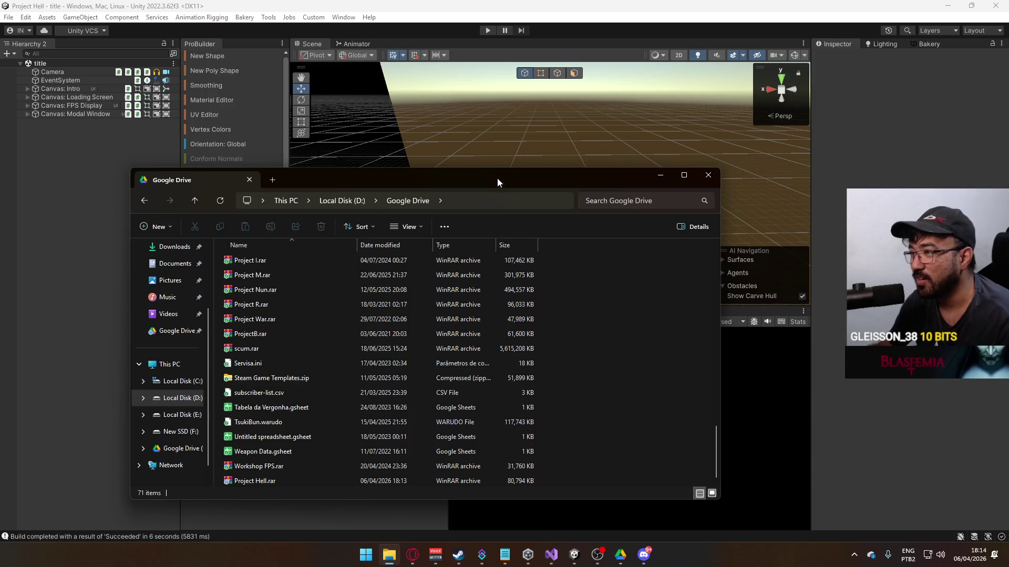
mouse_move(497, 178)
mouse_down()
mouse_move(461, 175)
mouse_move(472, 172)
mouse_up()
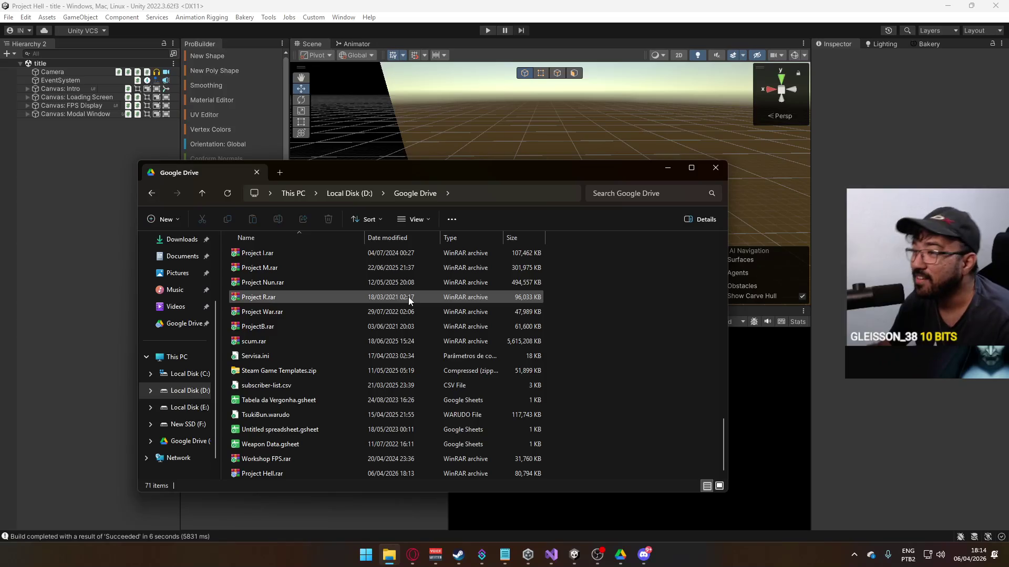
click(336, 474)
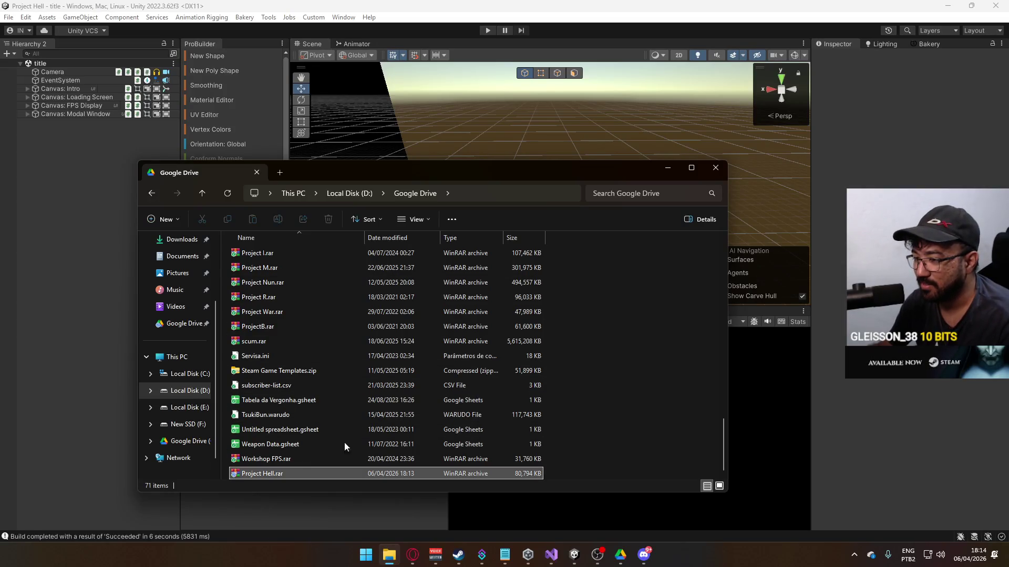
click(615, 367)
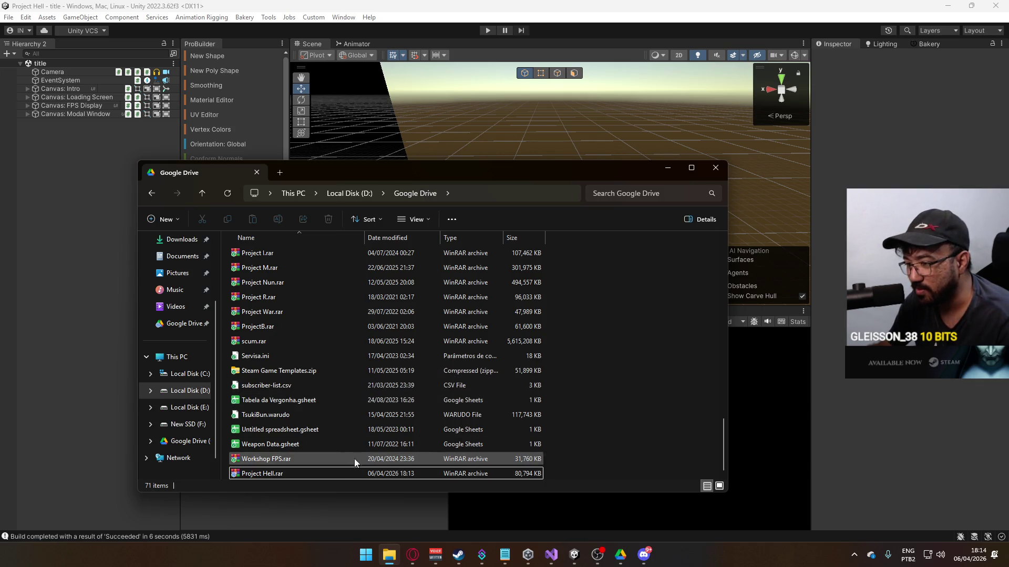
mouse_move(346, 469)
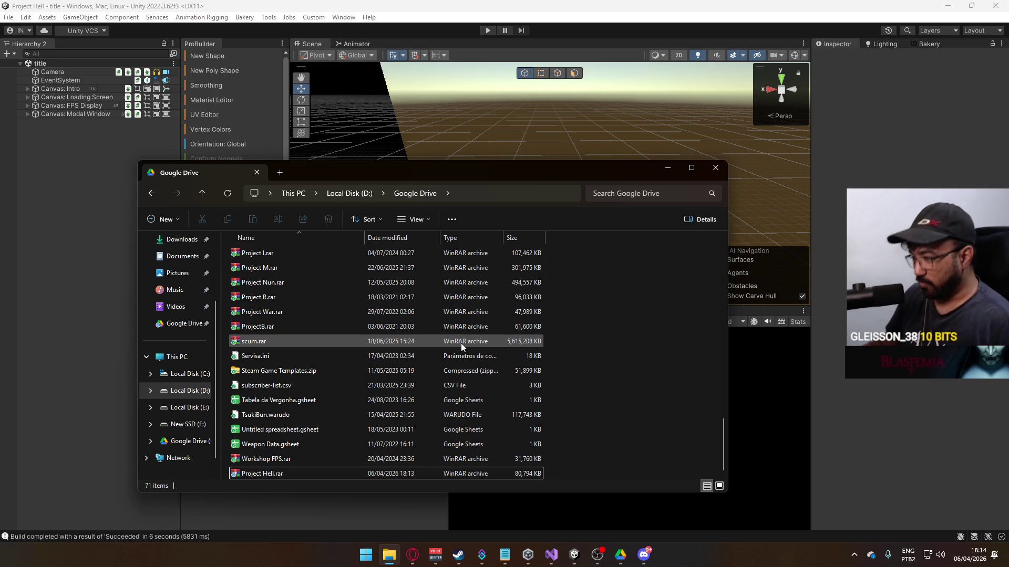
click(668, 168)
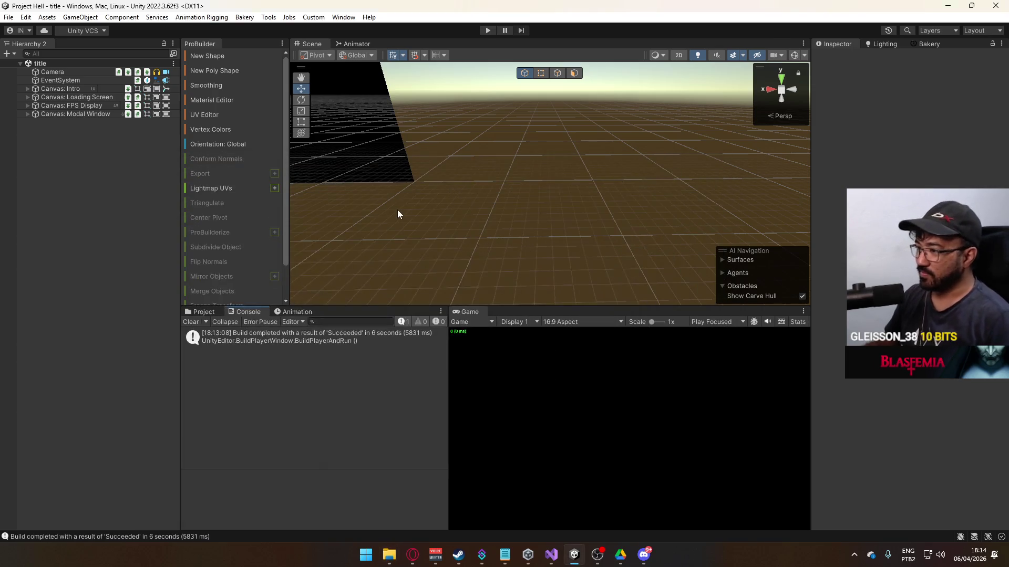
- Clear the Unity Console and open the Google Drive backups folder
click(189, 323)
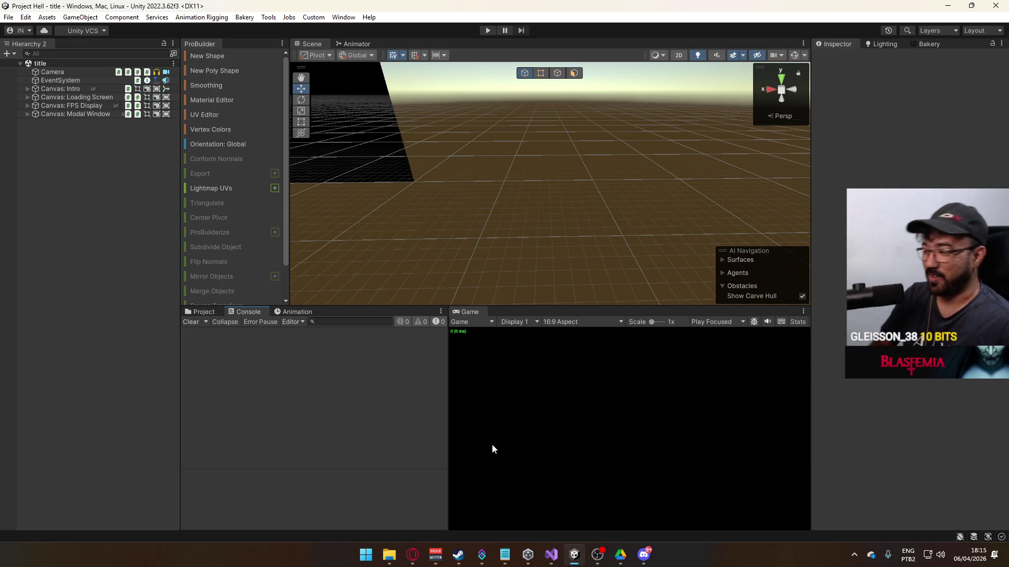
mouse_move(445, 405)
mouse_down()
mouse_move(428, 405)
mouse_move(450, 408)
mouse_up()
click(388, 554)
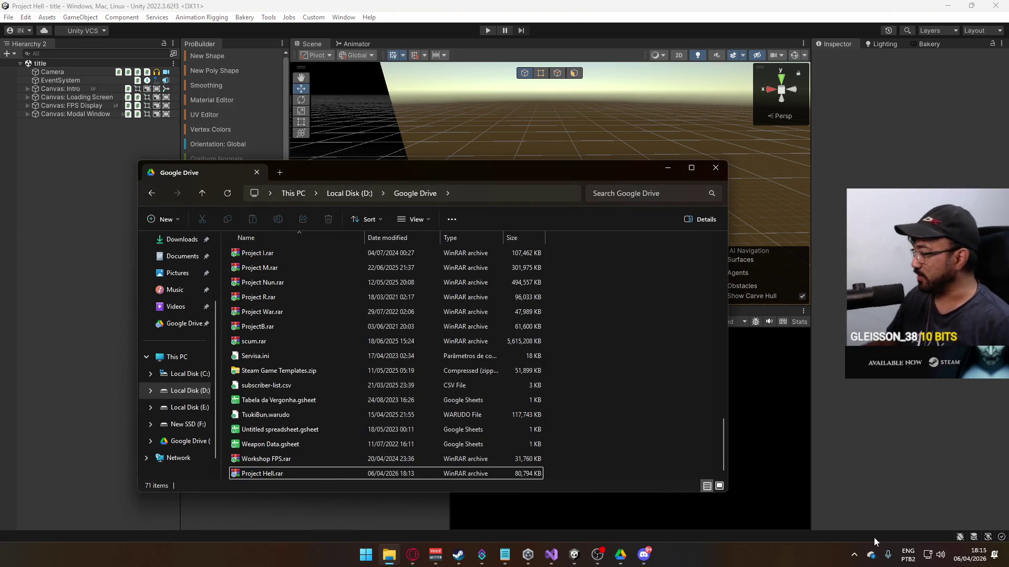
- Confirm in the Google Drive tray app that Project Hell.rar uploaded, then close it
click(854, 554)
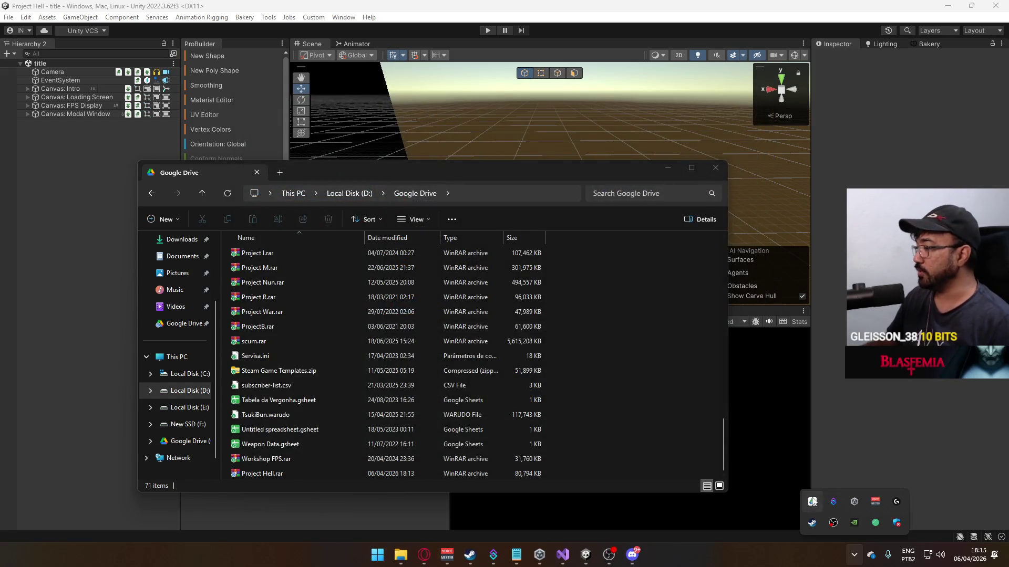
click(812, 501)
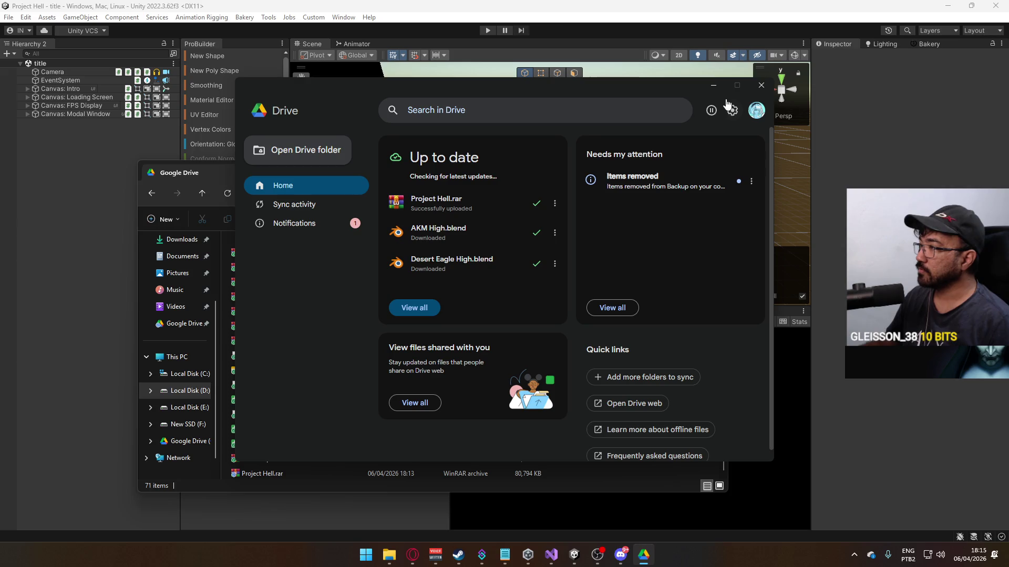
click(761, 85)
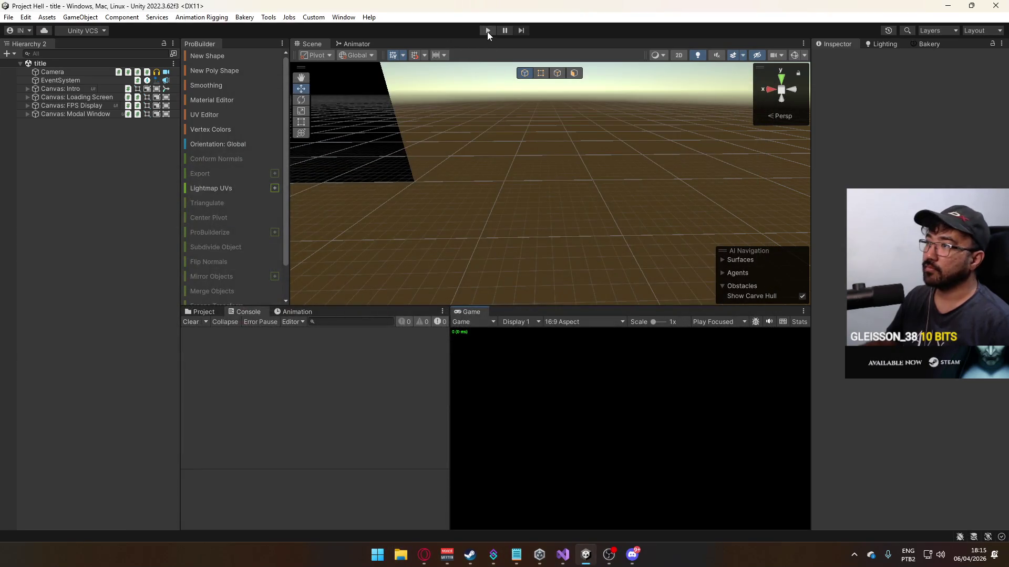
- Enter Play mode, host a match on the shipment map and sprint forward
click(487, 30)
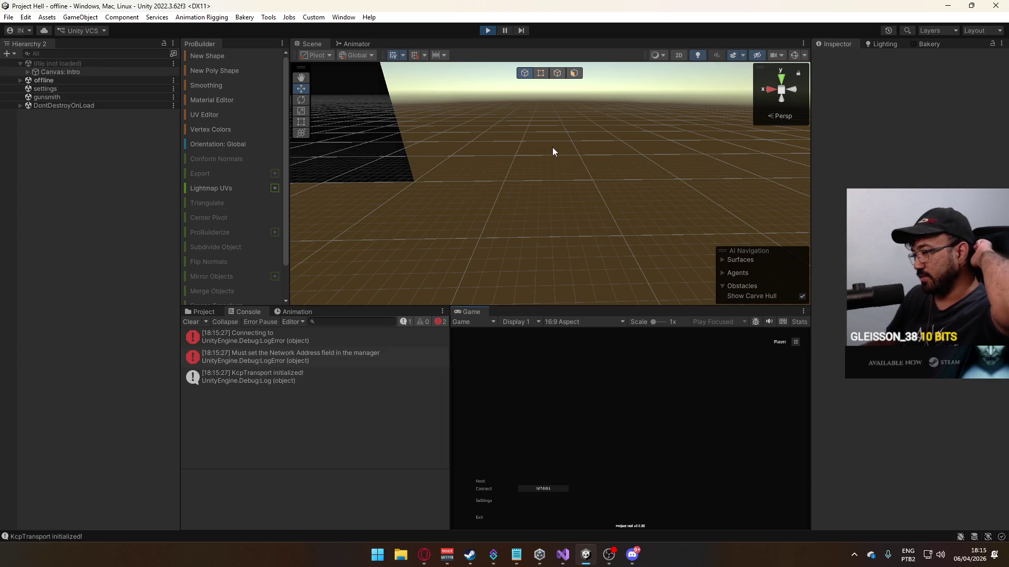
click(484, 482)
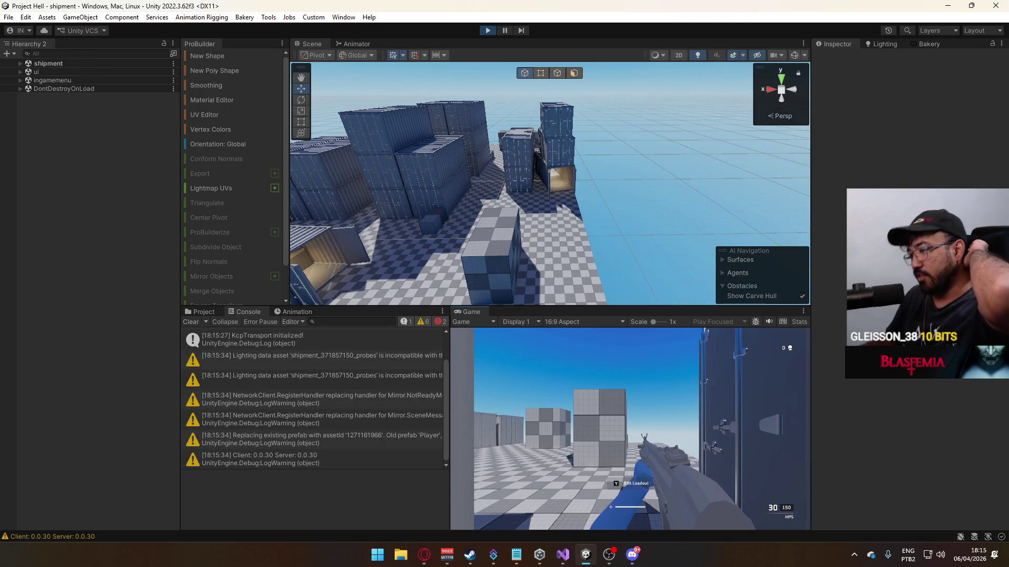
key(shift+w)
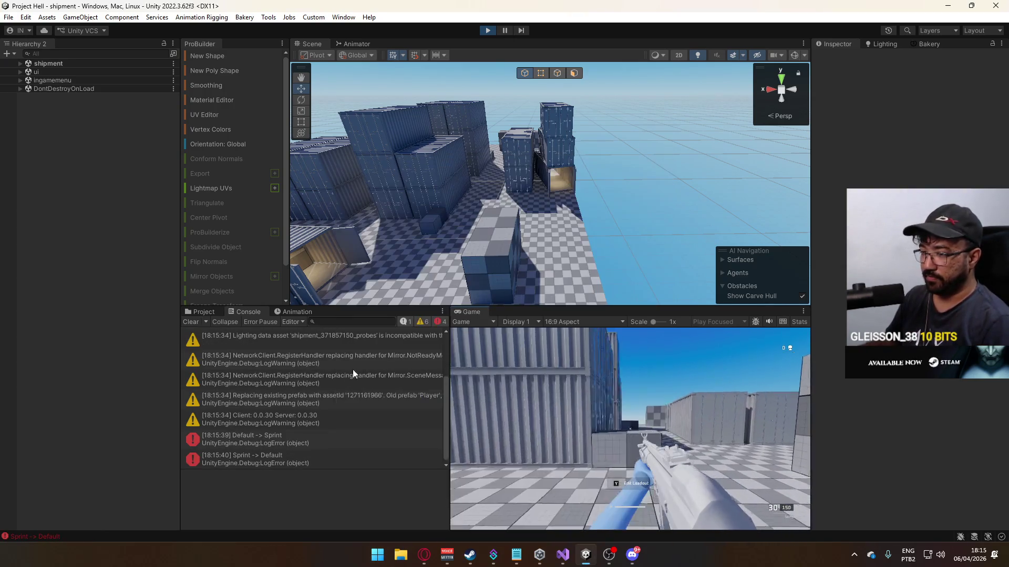
click(354, 399)
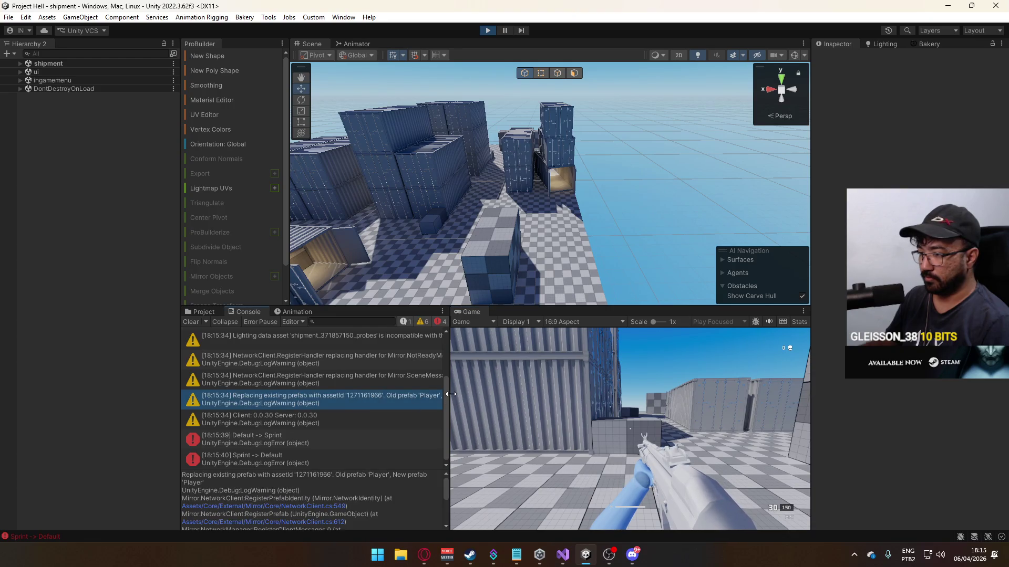
mouse_move(450, 393)
mouse_down()
mouse_move(513, 394)
mouse_move(440, 394)
mouse_up()
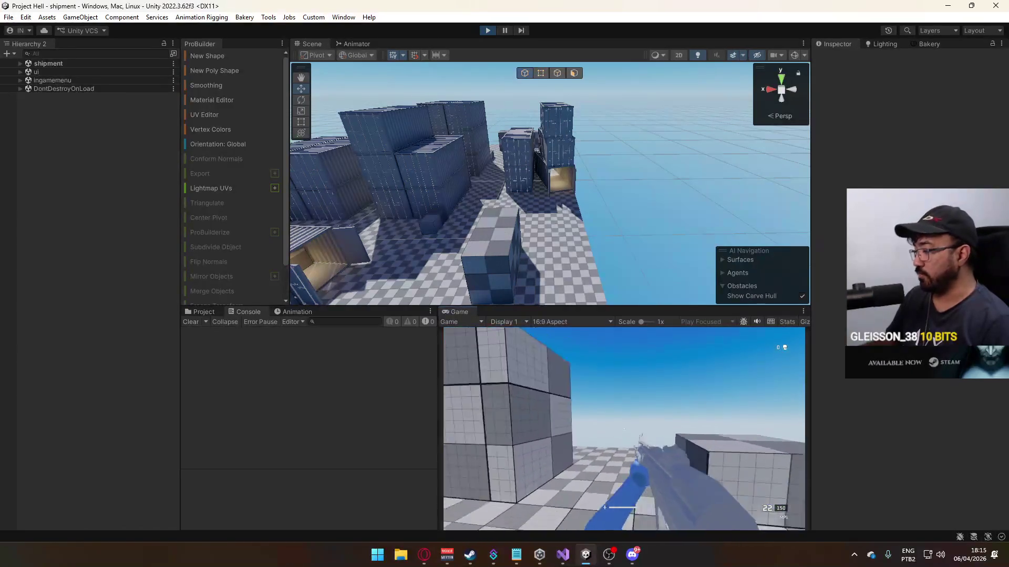
- Switch to the sidearm, release the mouse and show the Project assets
key(2)
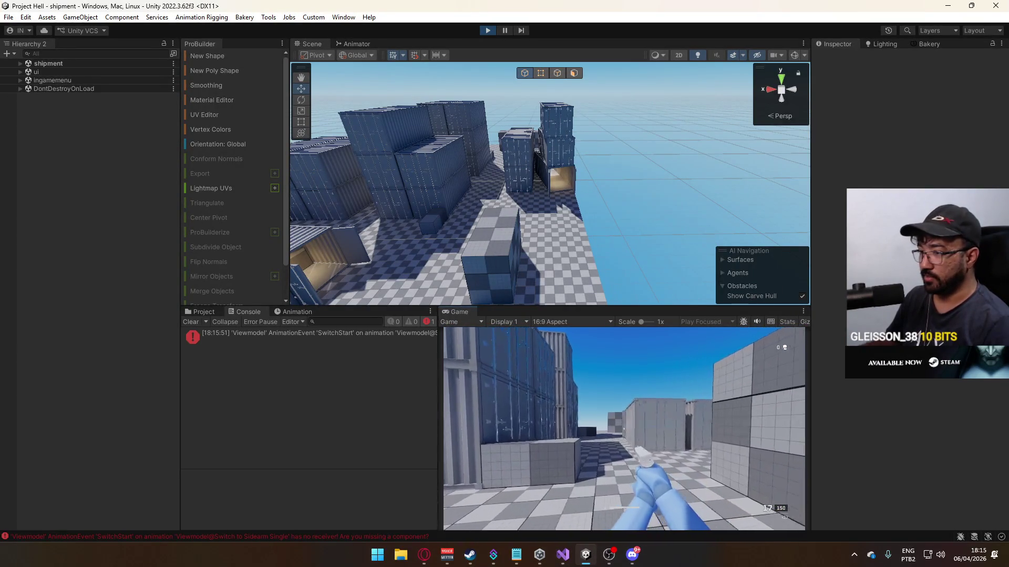
key(super)
key(super)
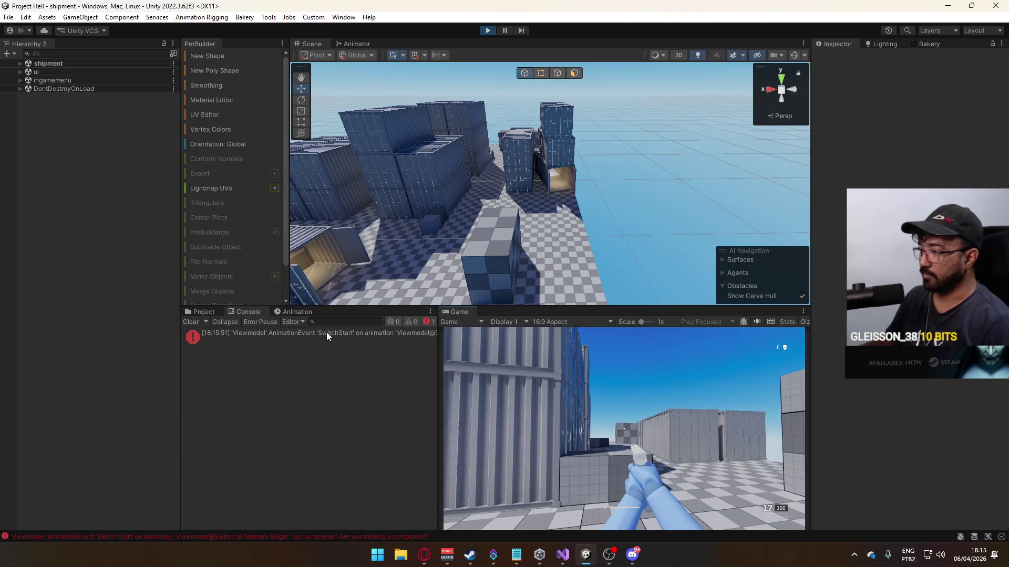
key(super)
click(209, 312)
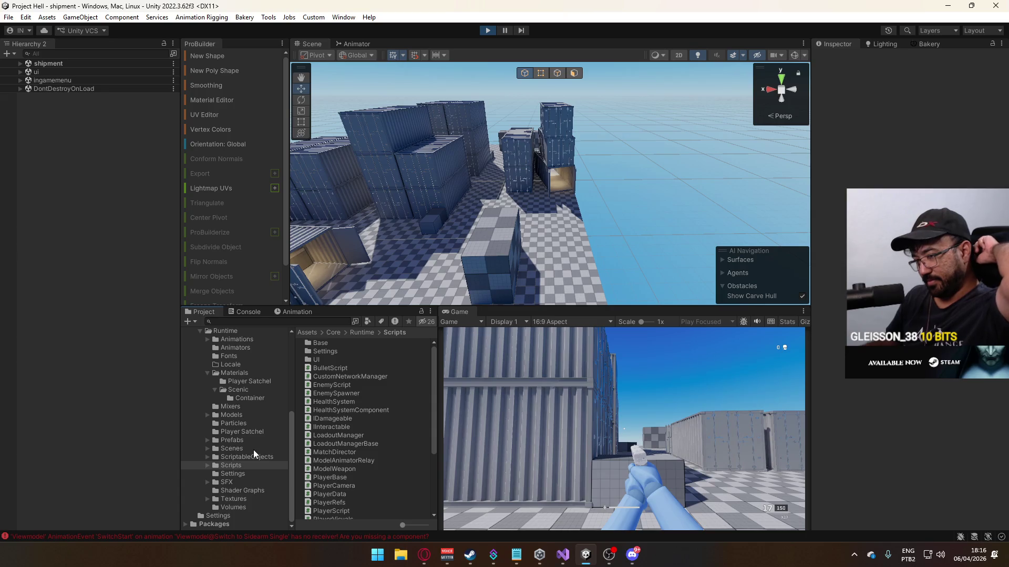
- Inspect the animation events of the Animations > Viewmodel 'Switch to Sidearm Single' clip
scroll(241, 415, up, 3)
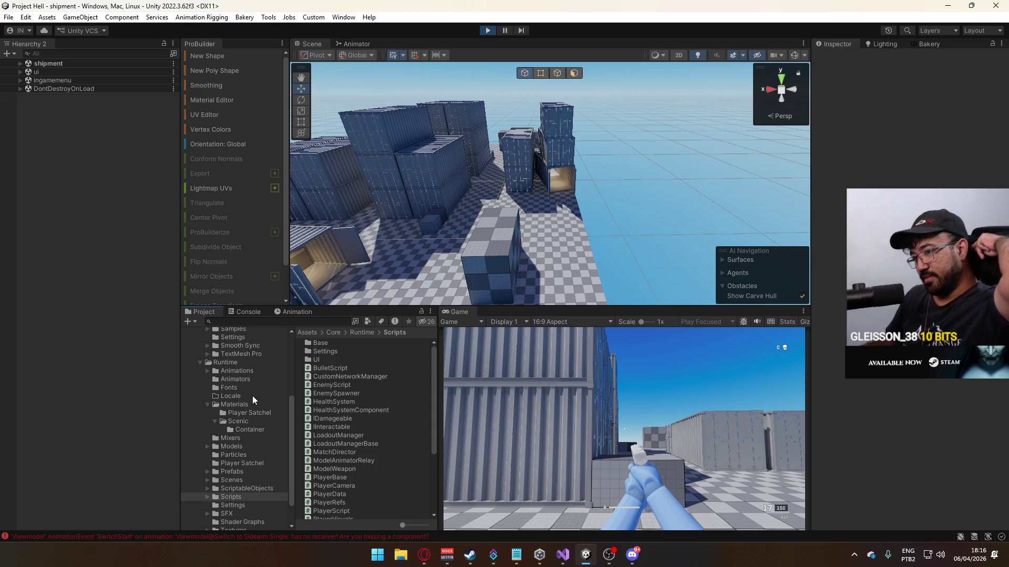
click(241, 370)
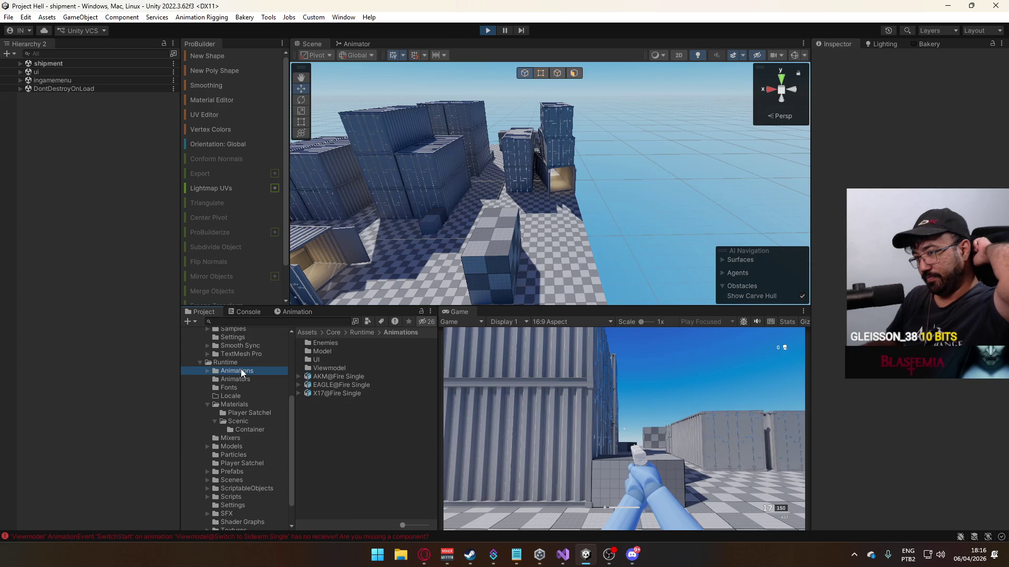
double_click(324, 368)
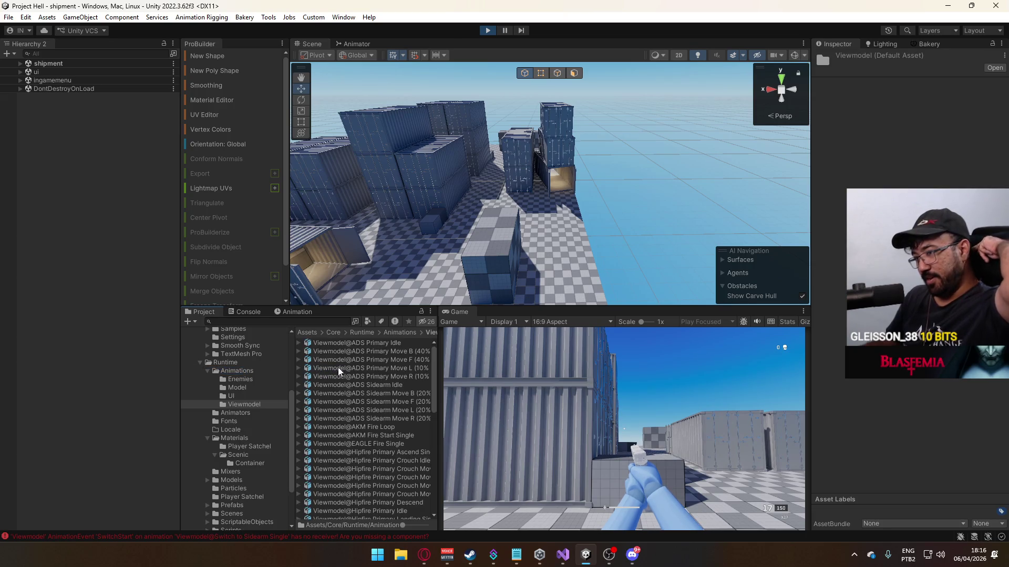
drag(437, 370, 493, 370)
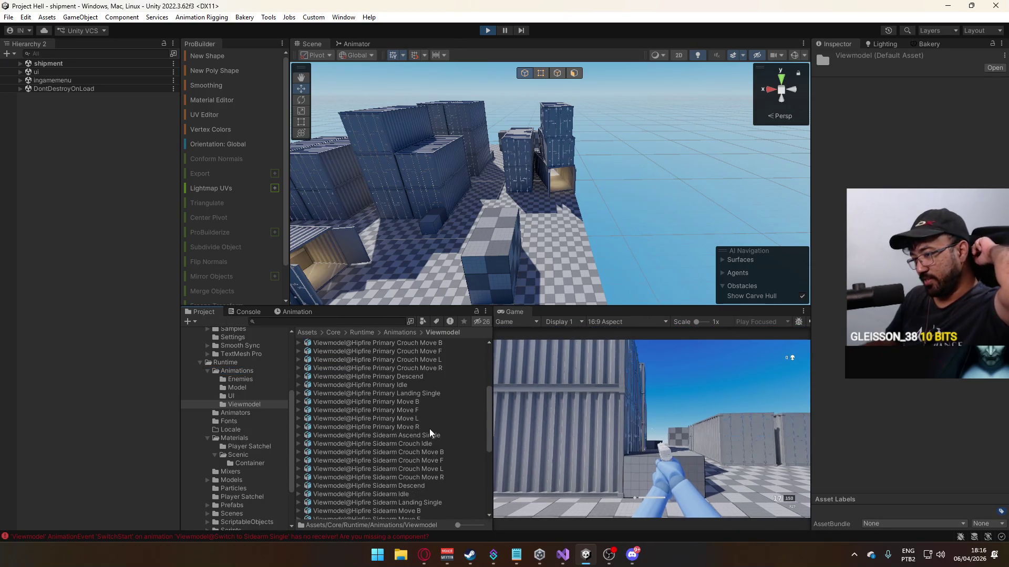
scroll(431, 432, down, 10)
scroll(431, 432, down, 3)
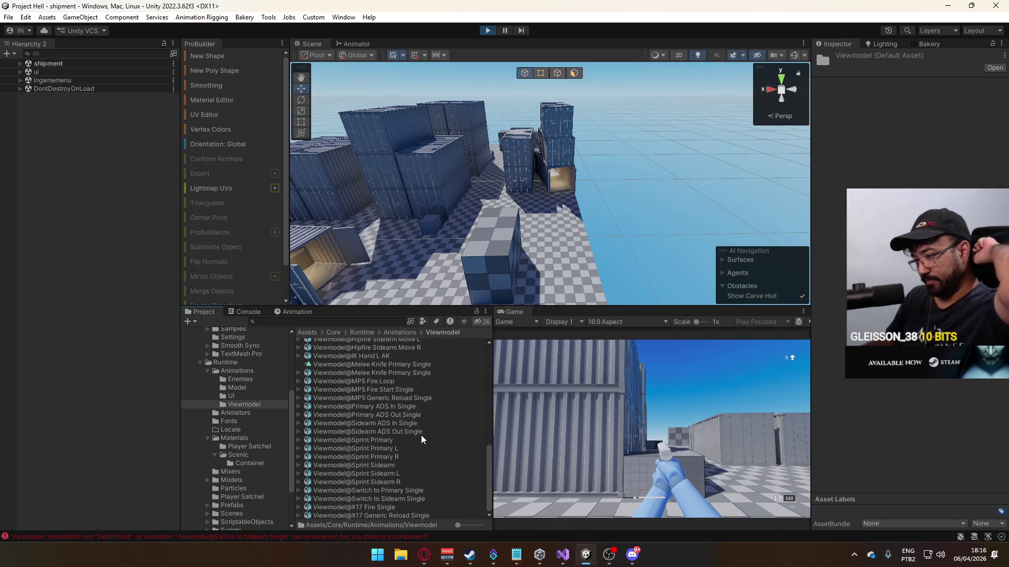
click(414, 498)
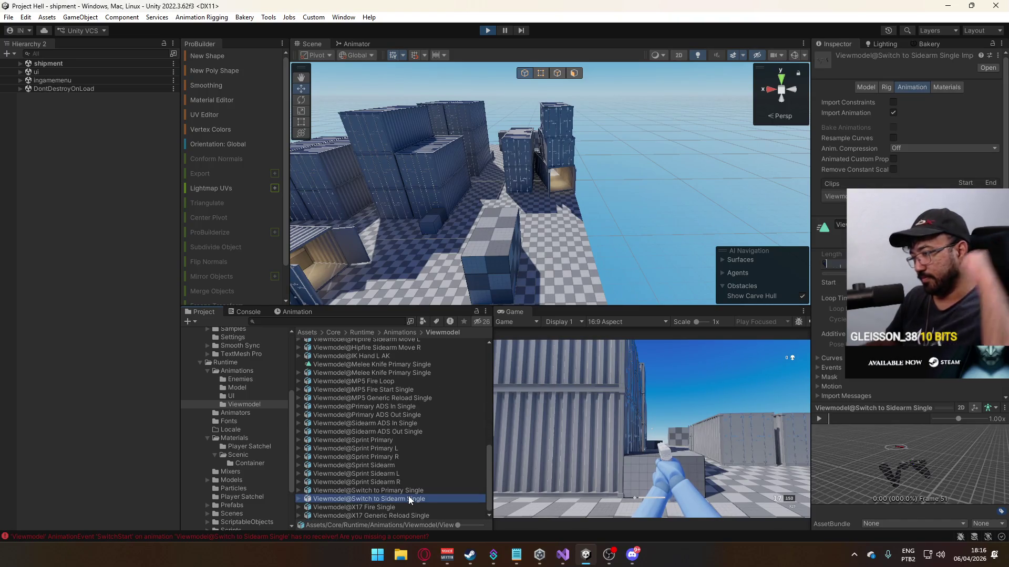
scroll(823, 333, down, 2)
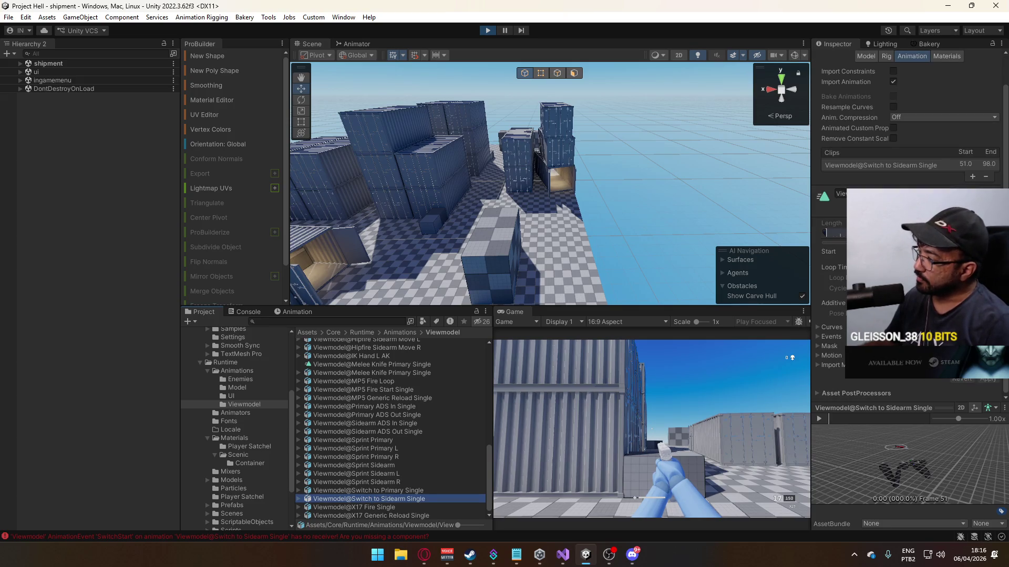
click(820, 335)
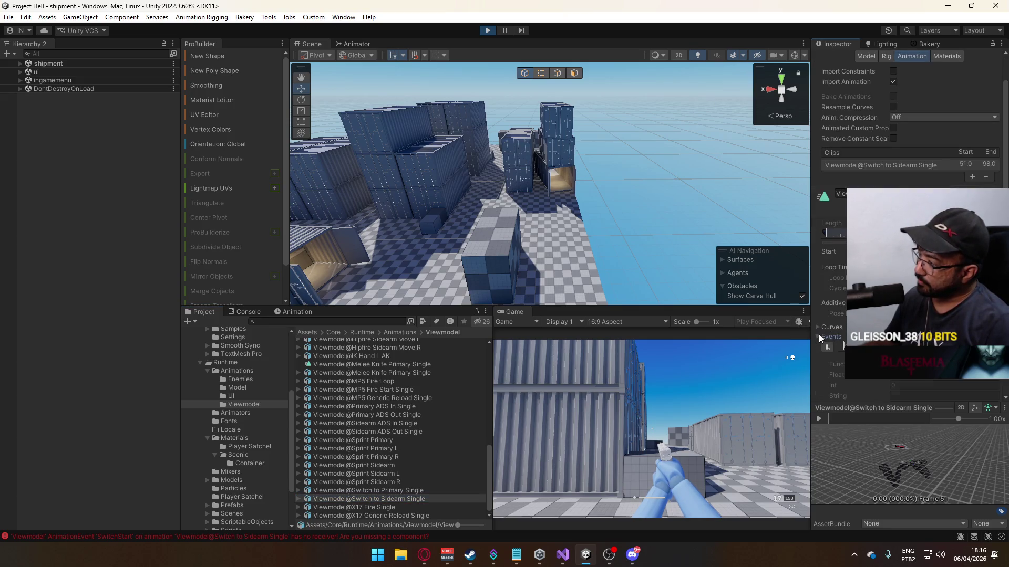
- Check the 'Switch to Primary Single' clip, then switch back to the rifle in game
click(415, 490)
click(562, 296)
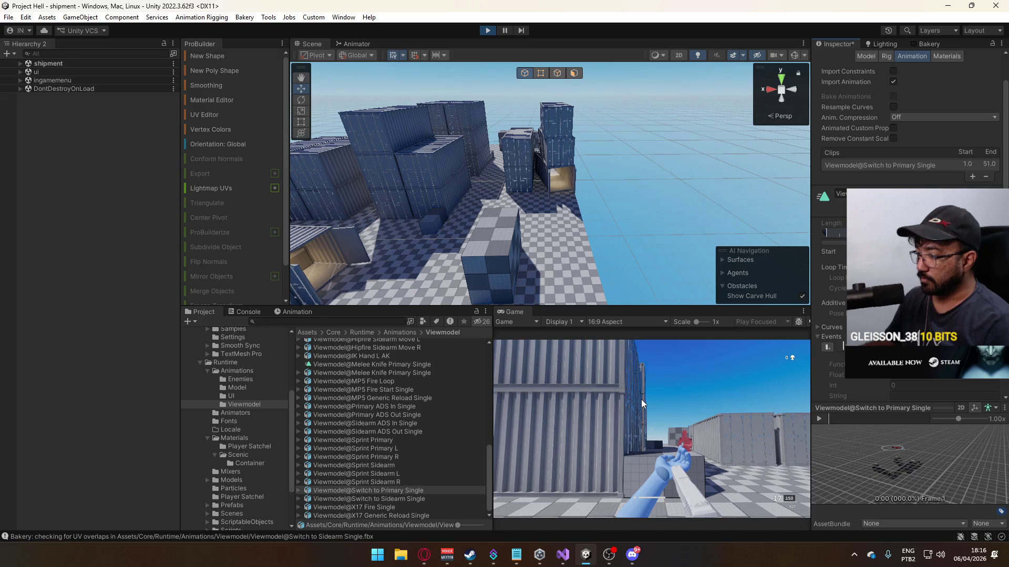
click(642, 399)
key(1)
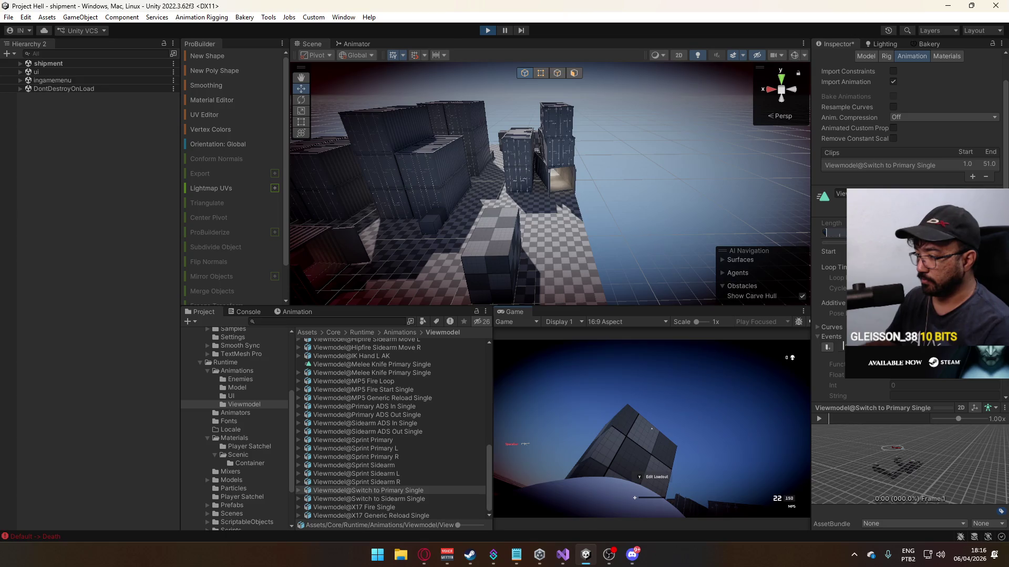
key(super)
click(247, 313)
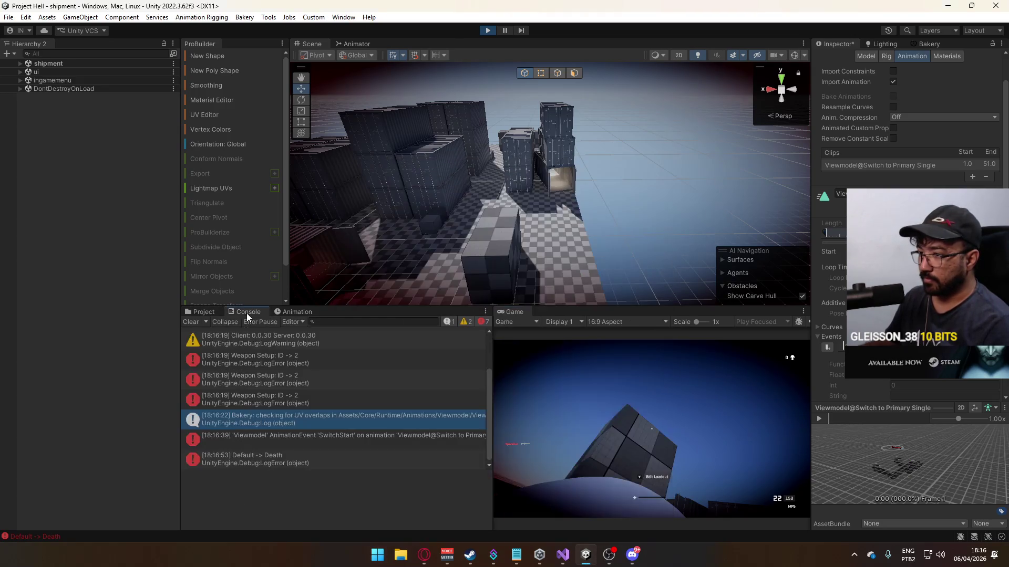
- Clear the Console, swap weapons 1 and 2, and shoot the enemy to log a HIT LOG
click(194, 322)
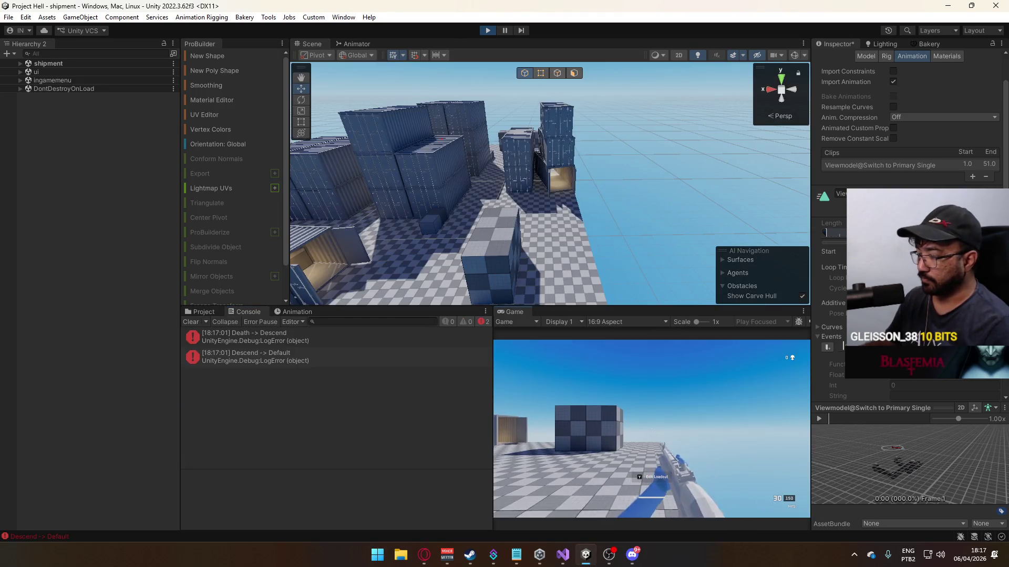
key(w)
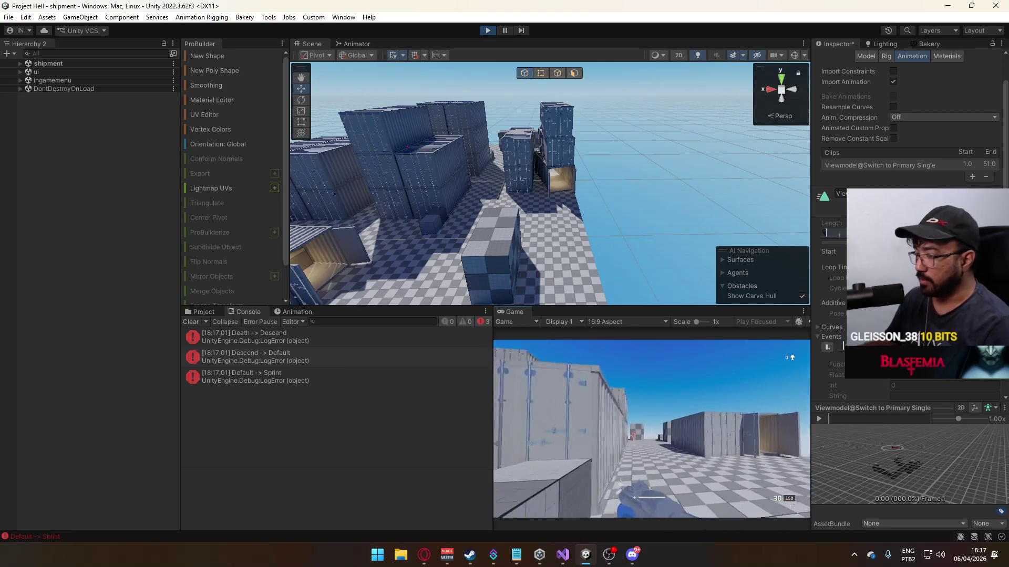
key(1)
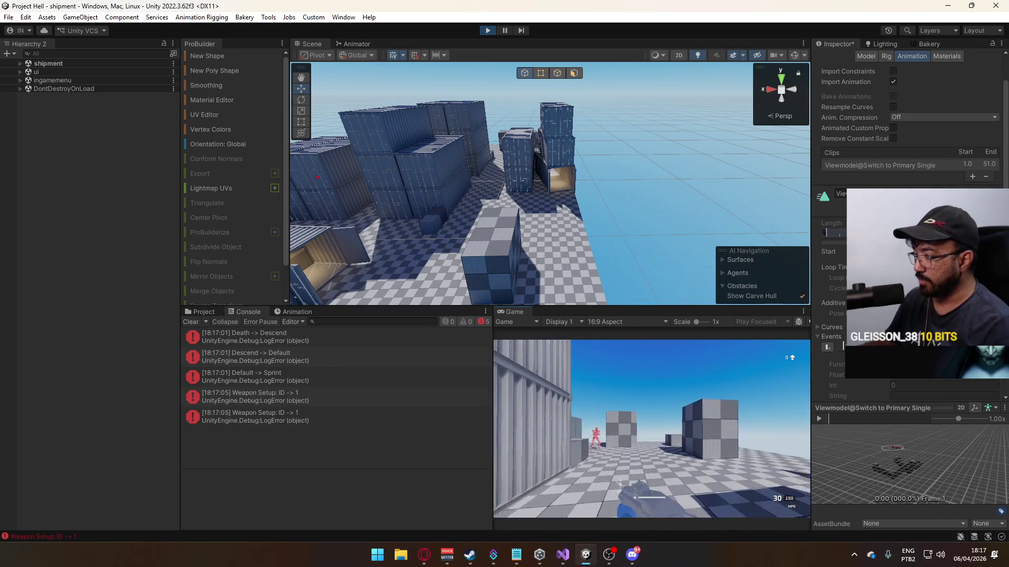
key(2)
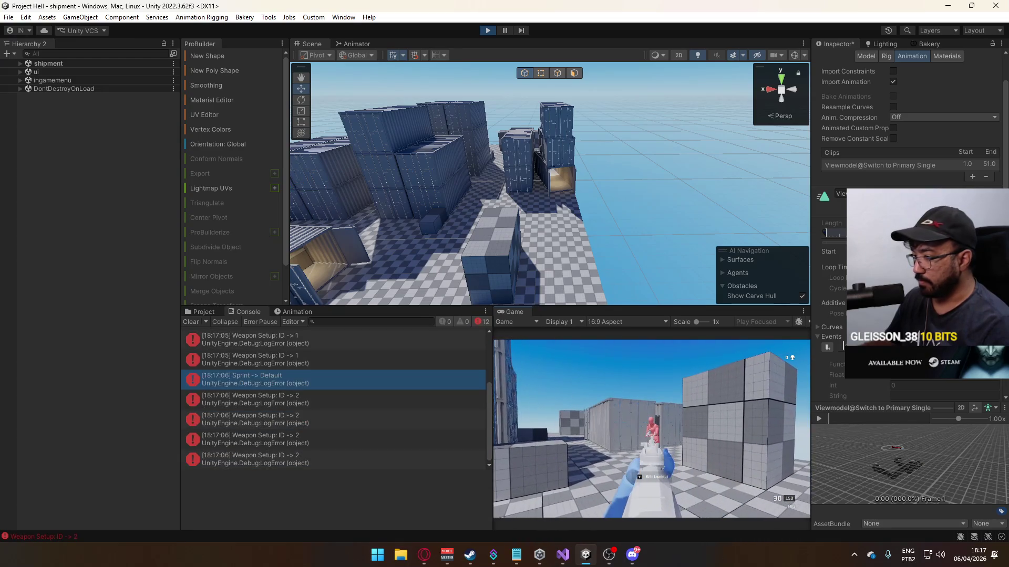
click(652, 429)
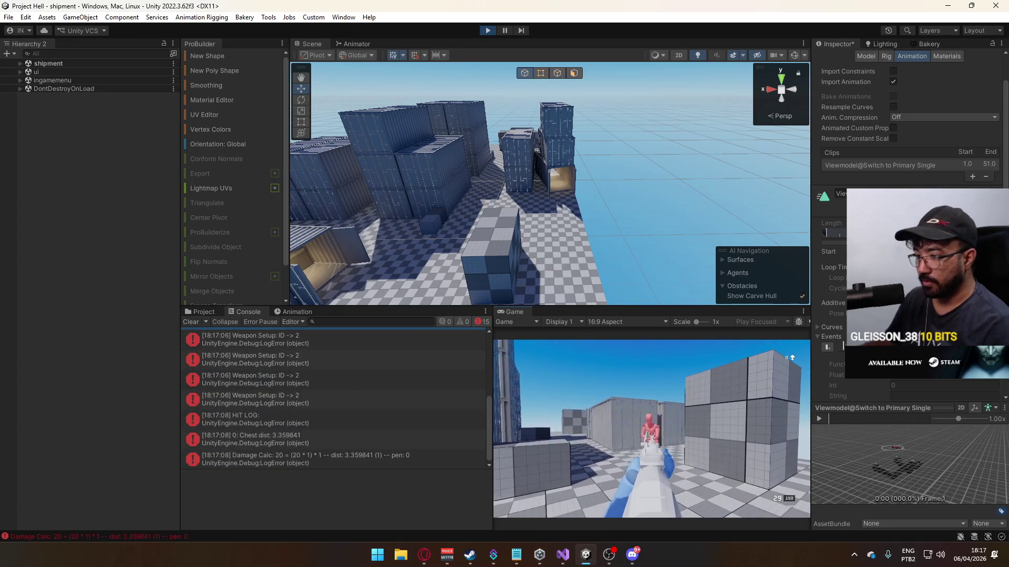
key(super)
click(277, 422)
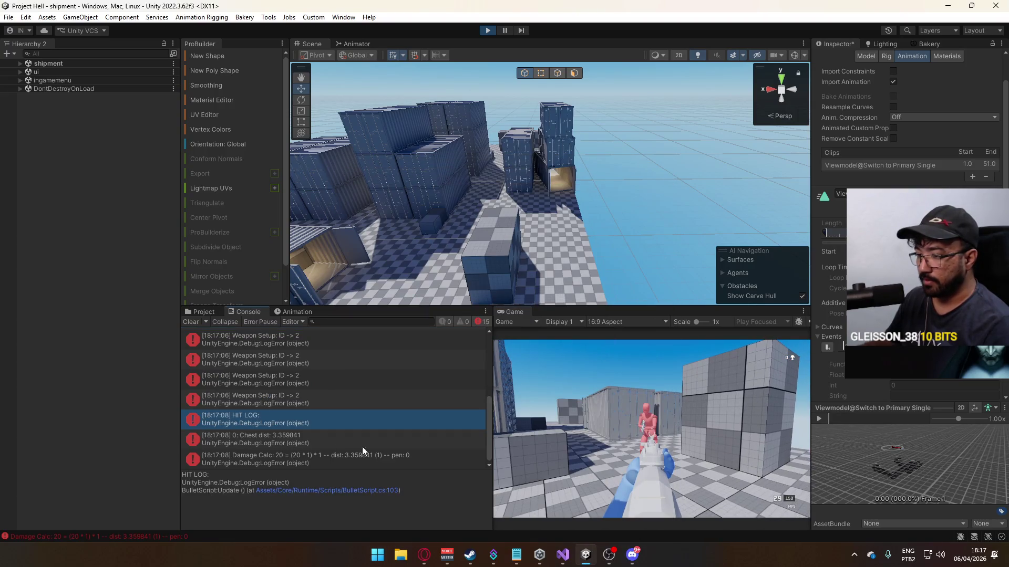
- Trace the Chest dist and Damage Calc entries to BulletScript.cs, then shoot the enemy's head
click(310, 439)
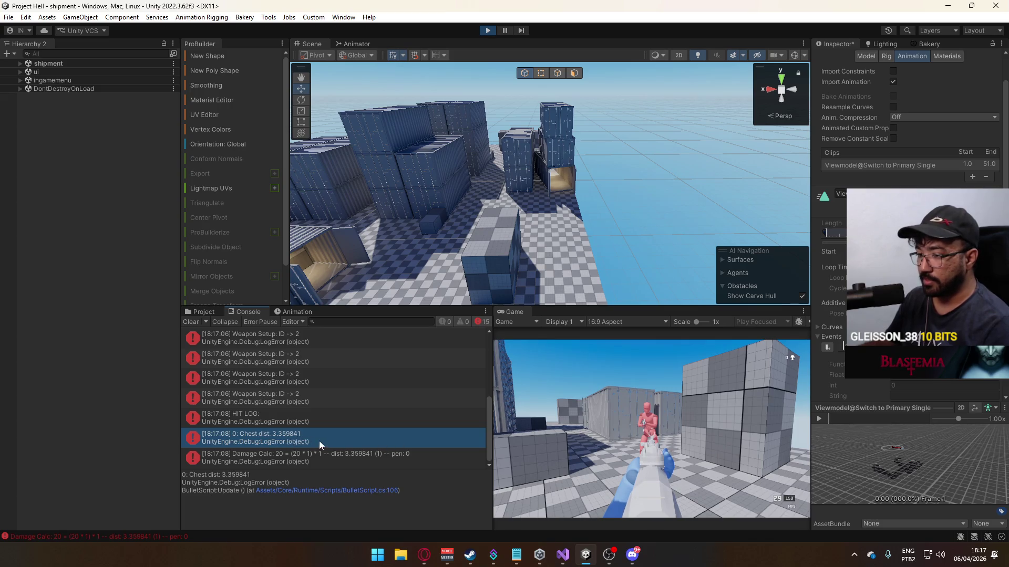
click(386, 455)
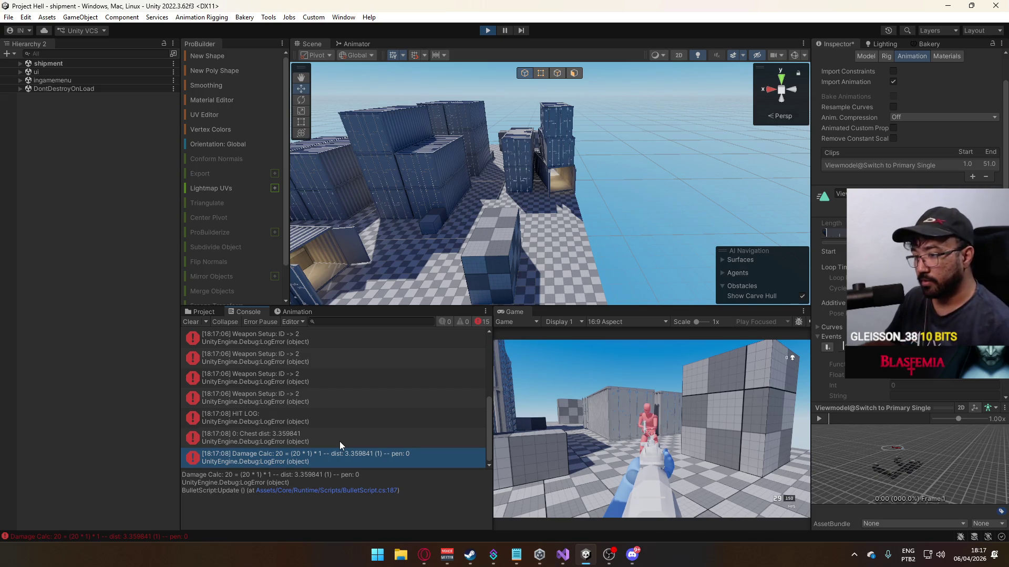
click(566, 443)
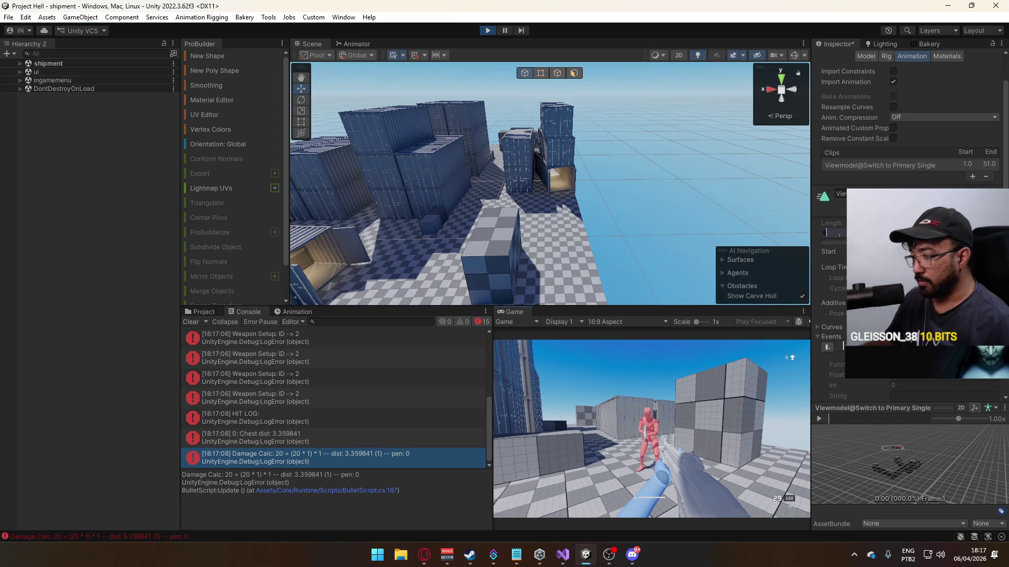
click(651, 429)
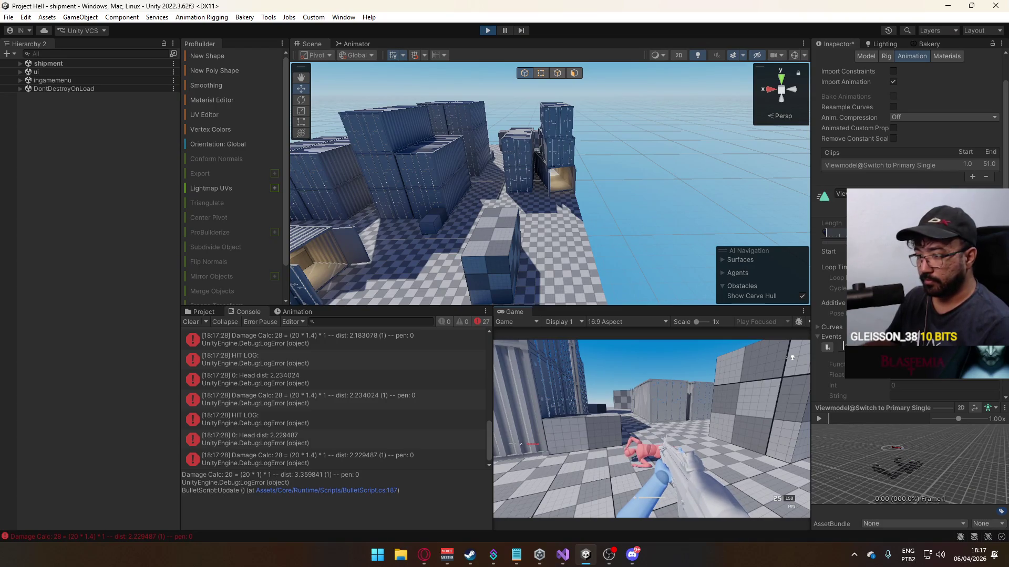
- Switch to weapon ID 3, then ID 4, then back to ID 3
key(3)
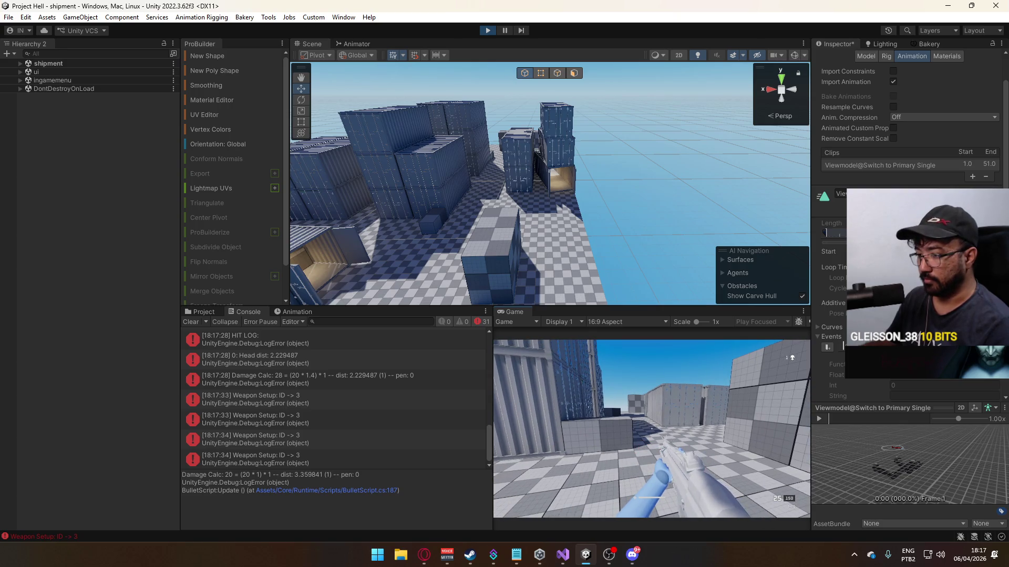
key(4)
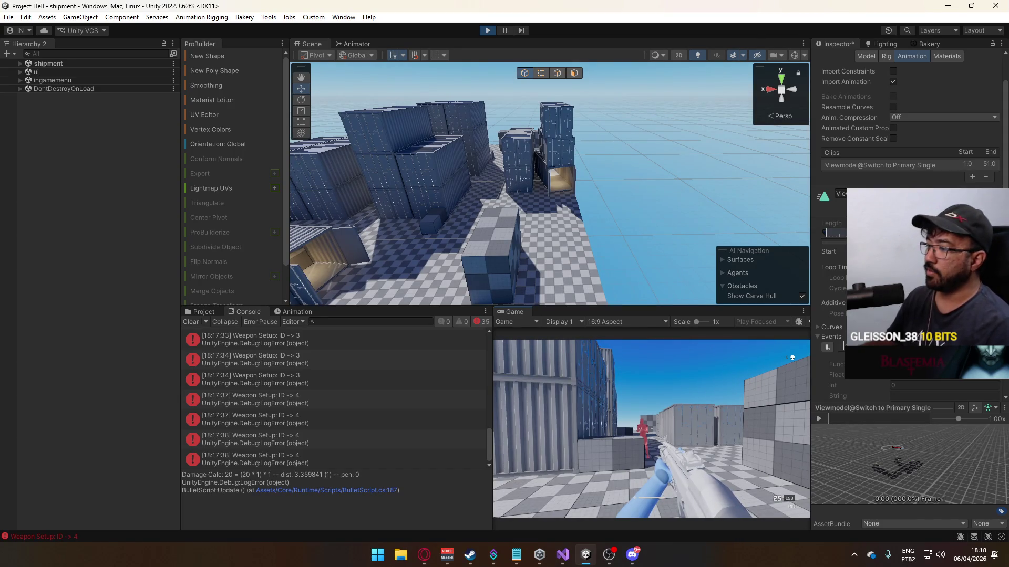
key(3)
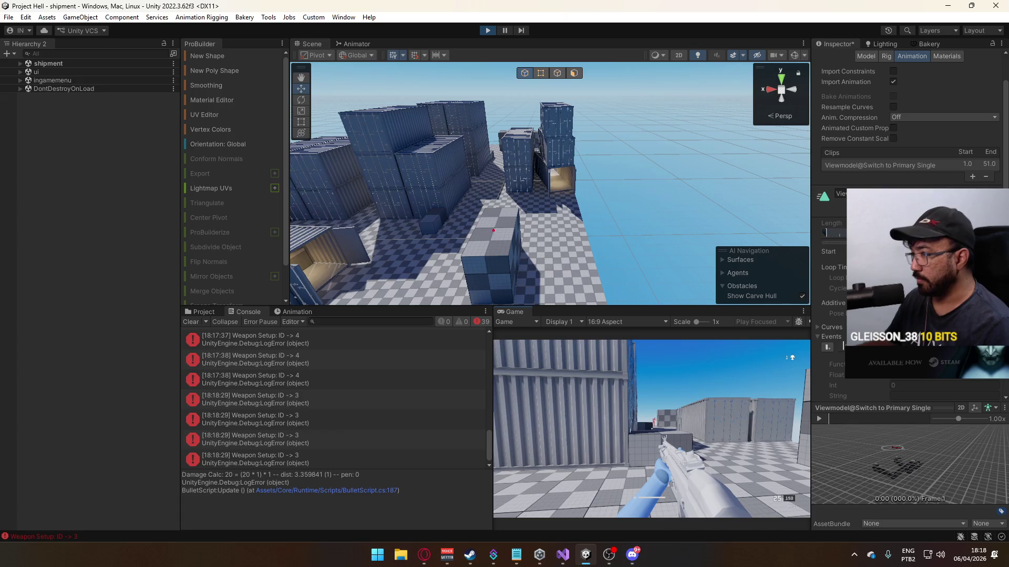
- Sprint and jump repeatedly through the container corridor, then shoot the red enemy
key(shift+w)
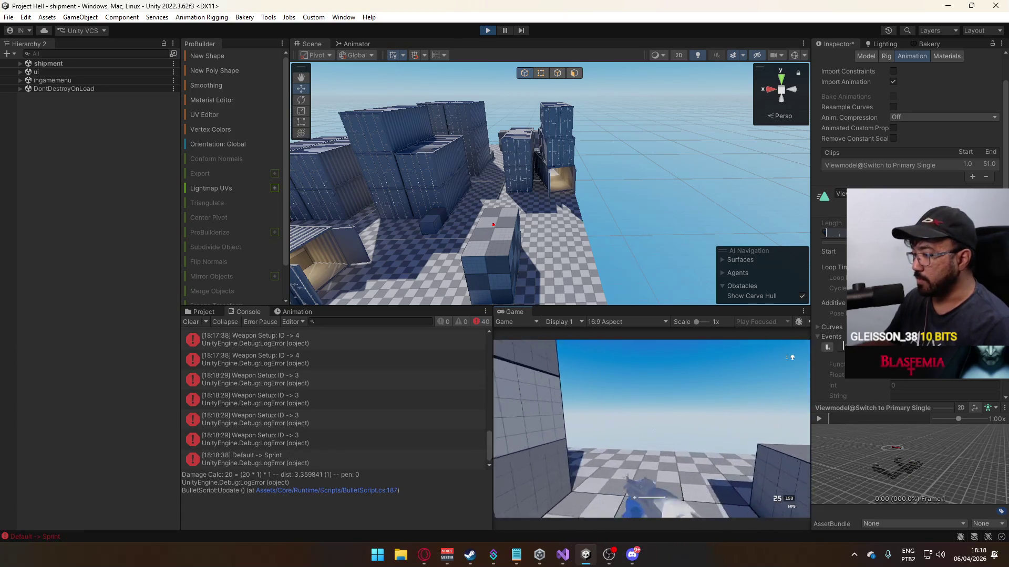
key(space)
key(space)
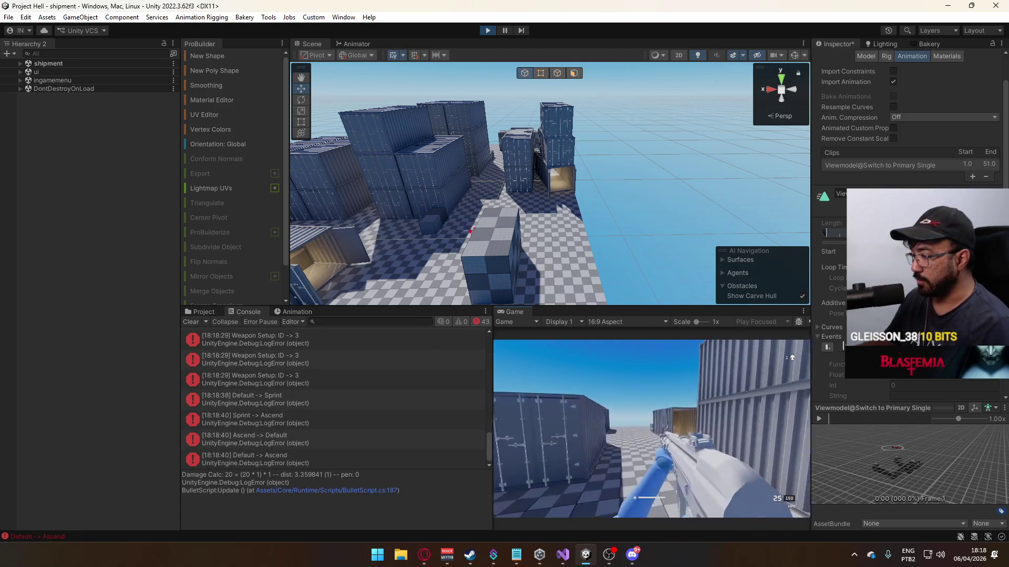
key(space)
key(space)
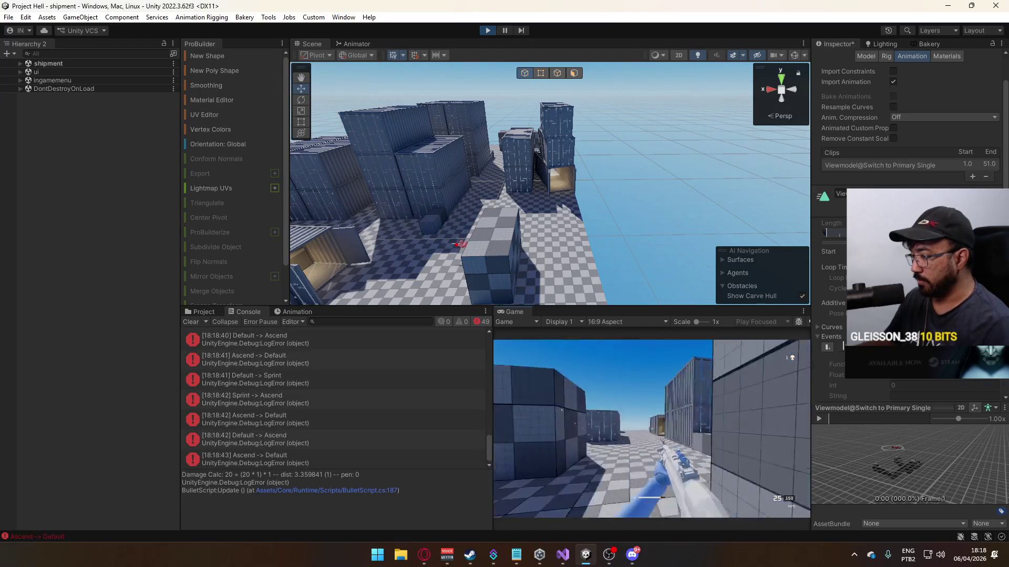
key(space)
key(space)
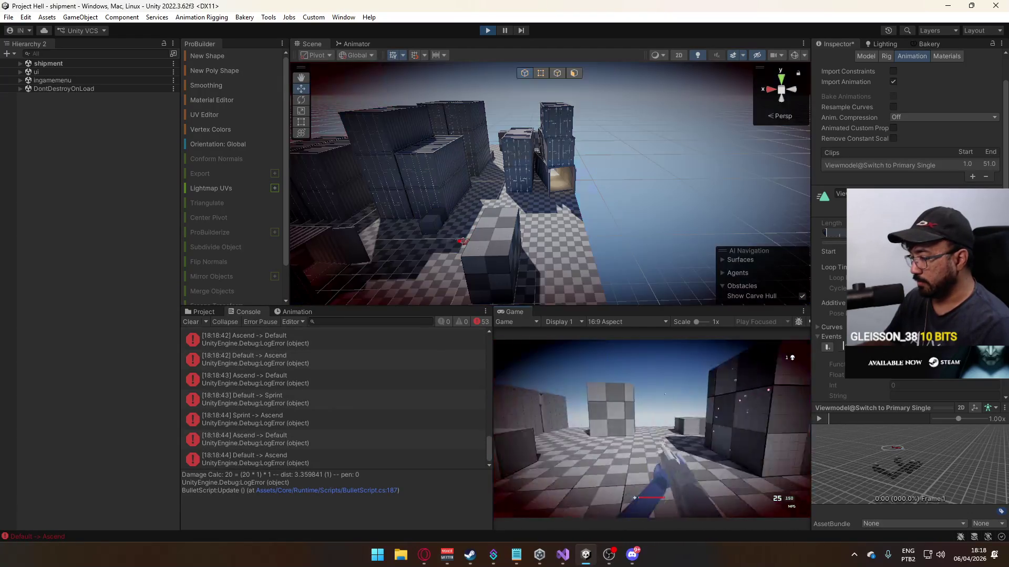
key(space)
key(space)
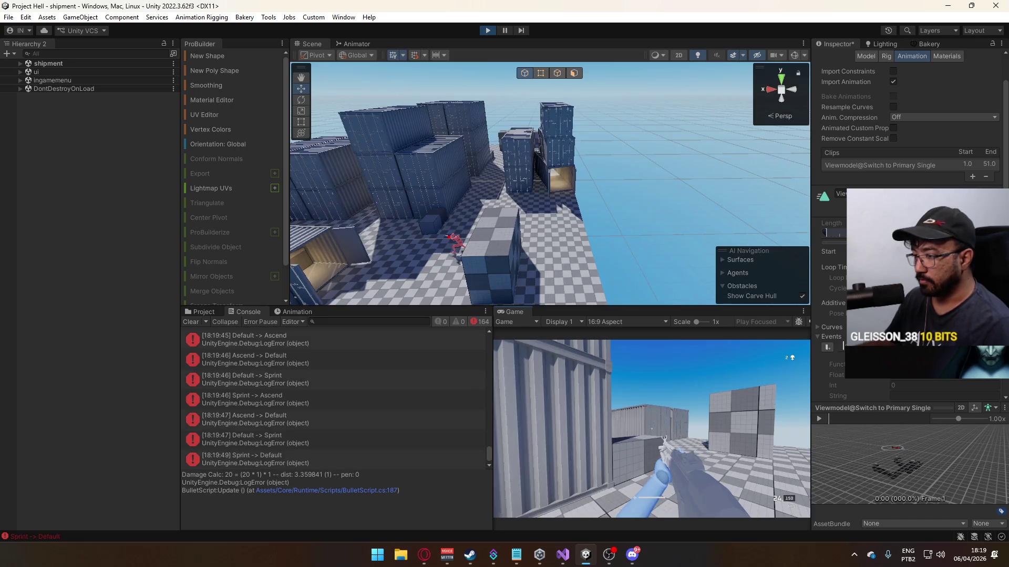
key(space)
key(space)
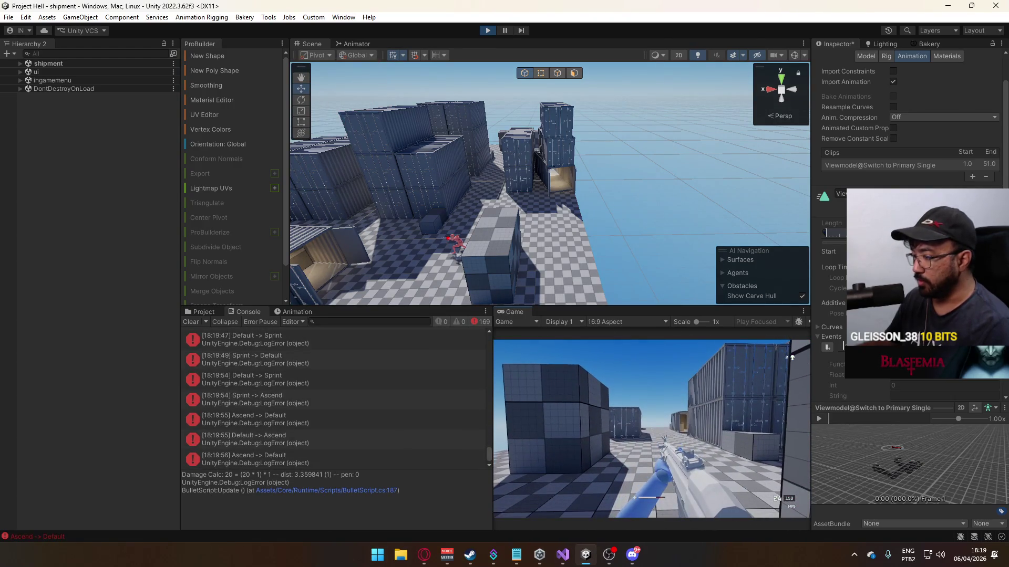
key(space)
key(space)
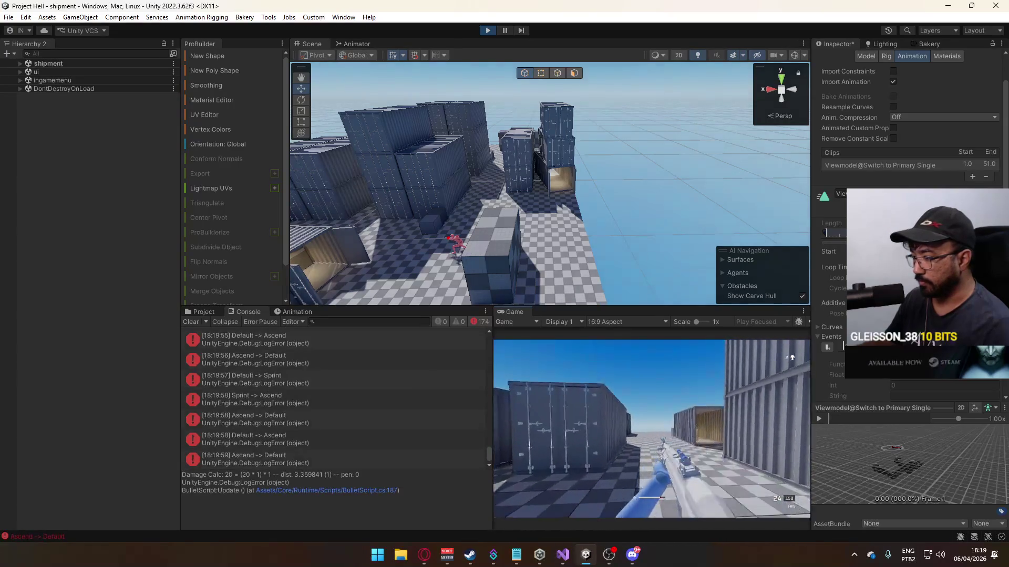
key(space)
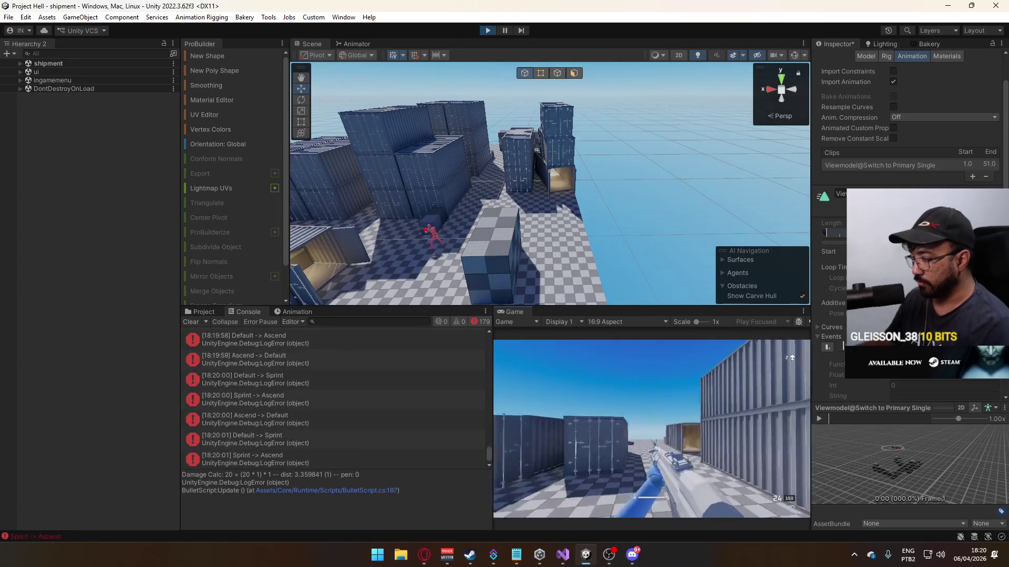
key(space)
key(space)
key(space)
key(space)
key(space)
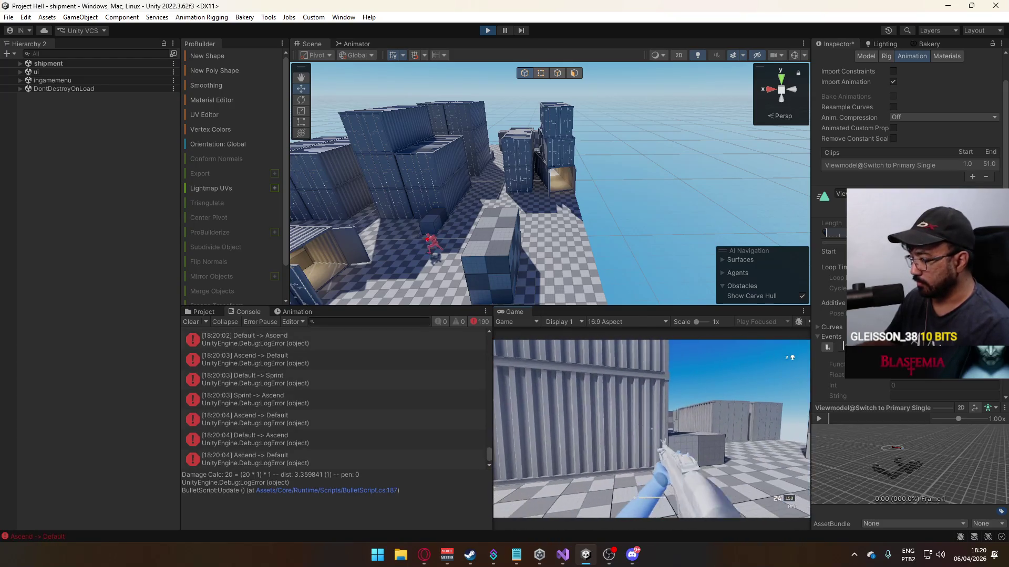
key(space)
key(space)
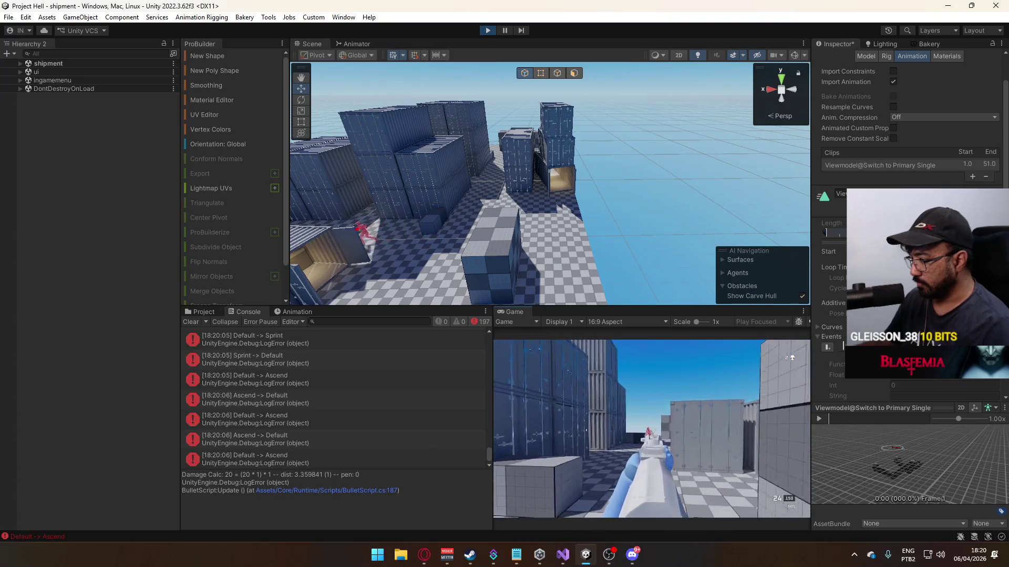
key(space)
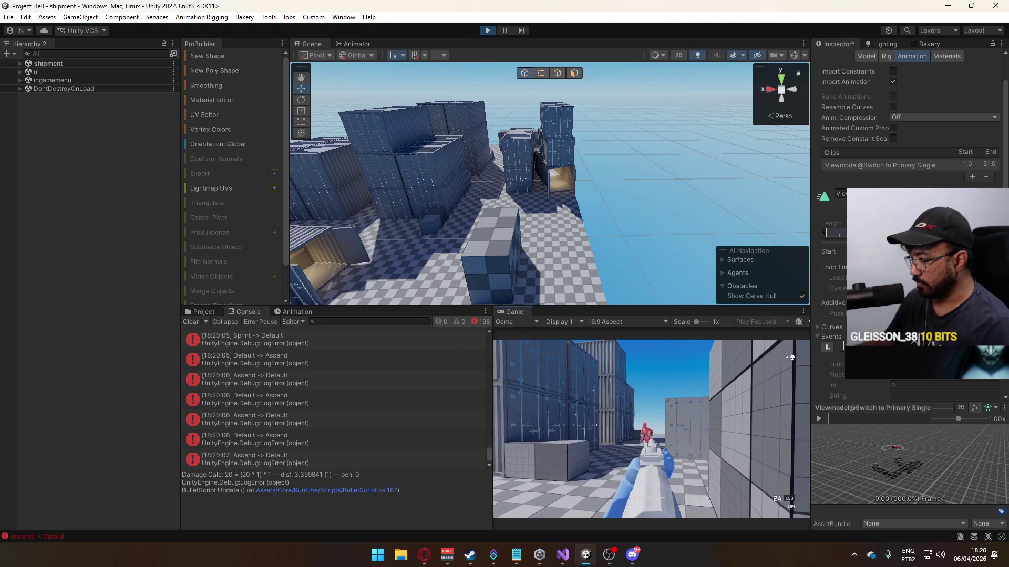
click(651, 428)
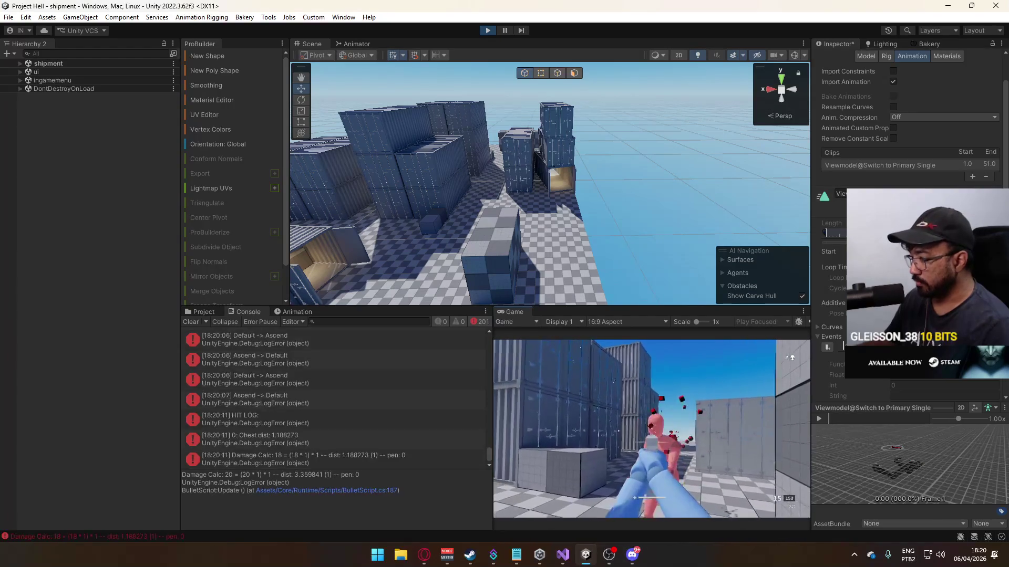
- Headshot the enemy again, then sprint-jump toward the containers and grey blocks
click(651, 428)
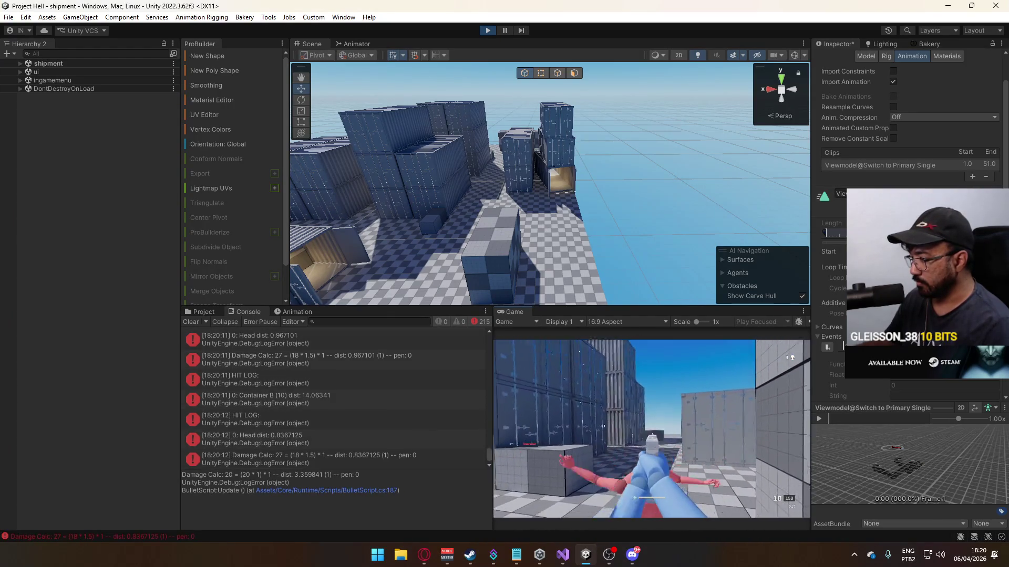
key(space)
key(space)
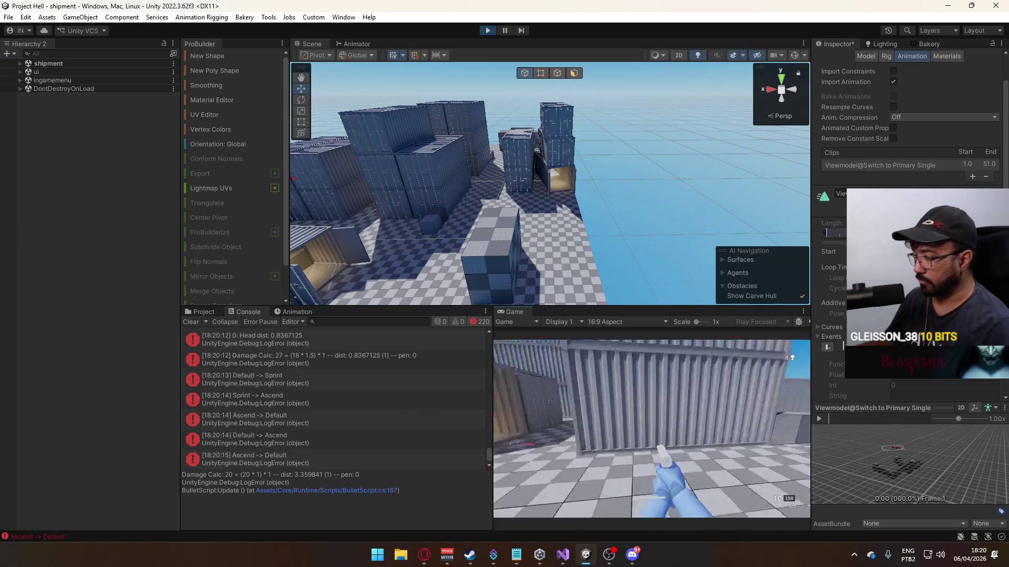
key(space)
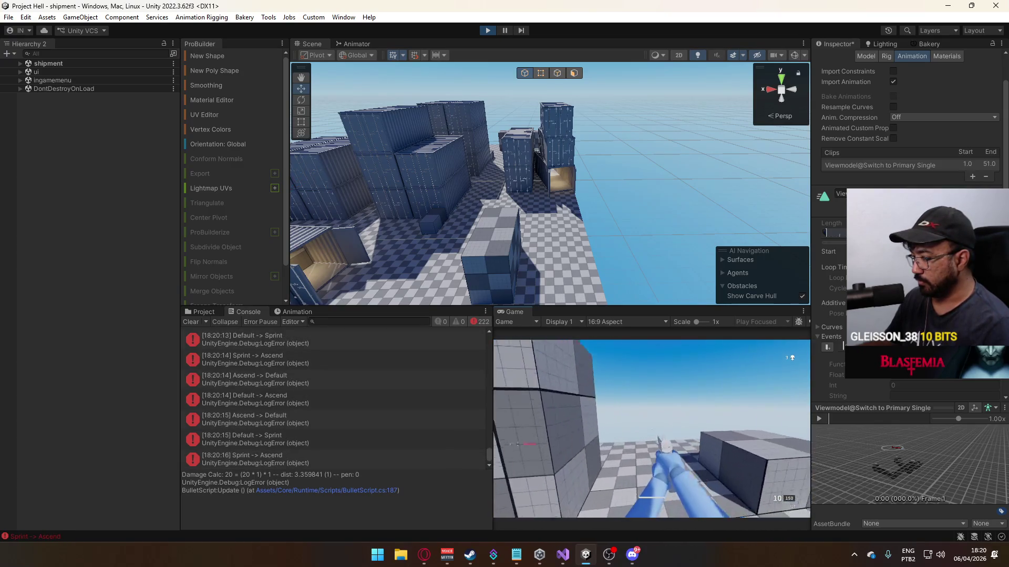
key(space)
key(space)
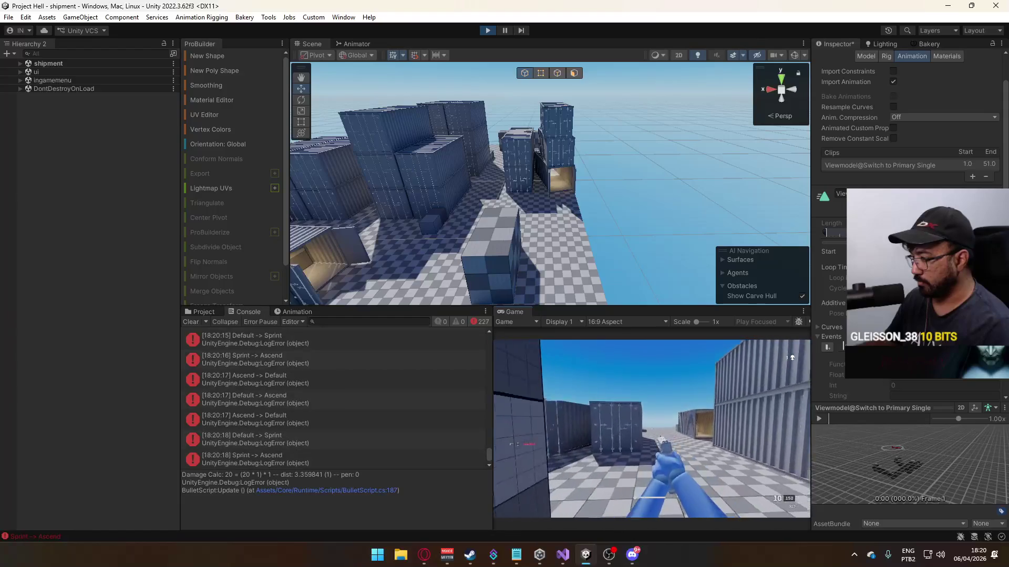
key(space)
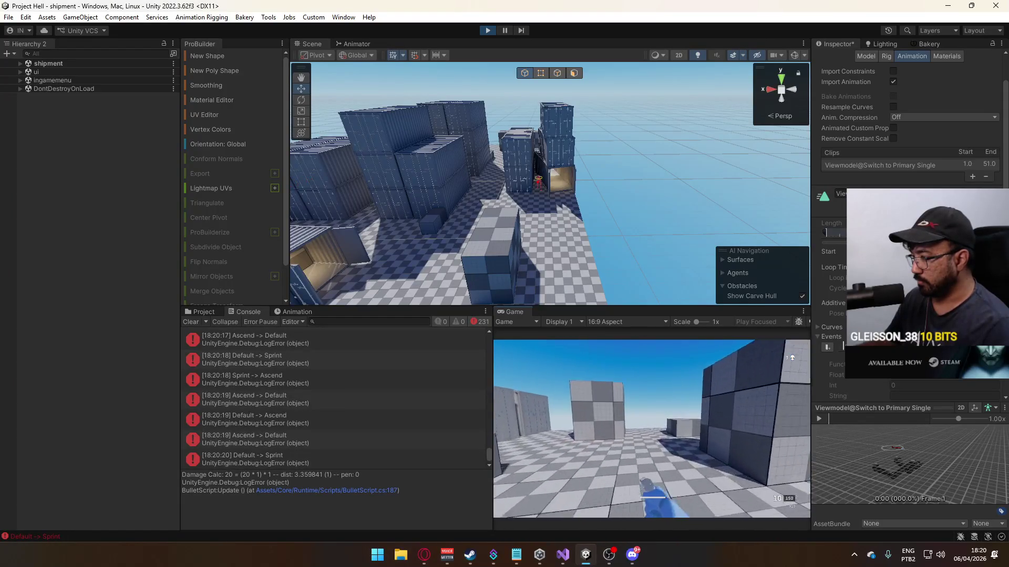
key(space)
key(space)
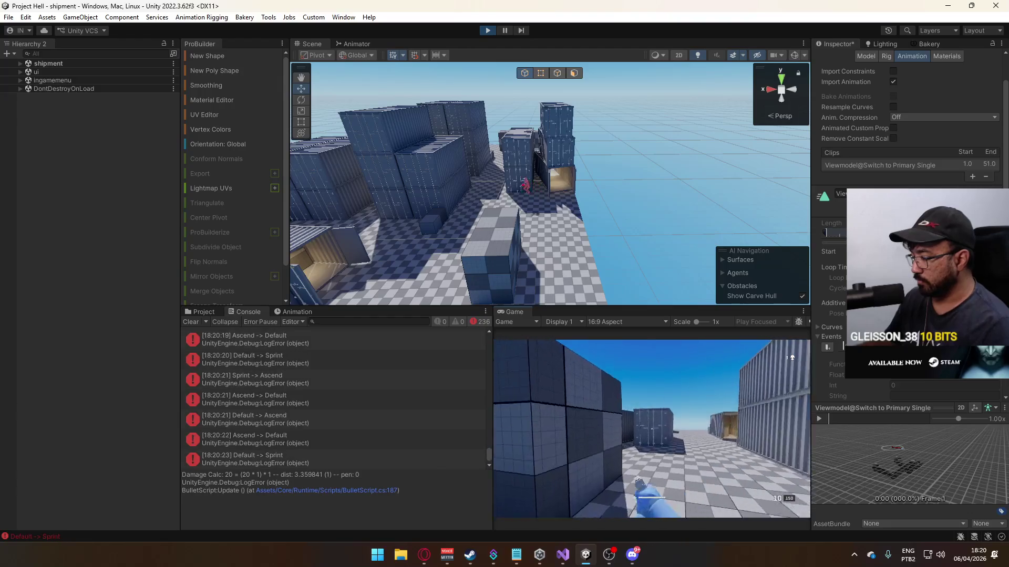
key(space)
key(space)
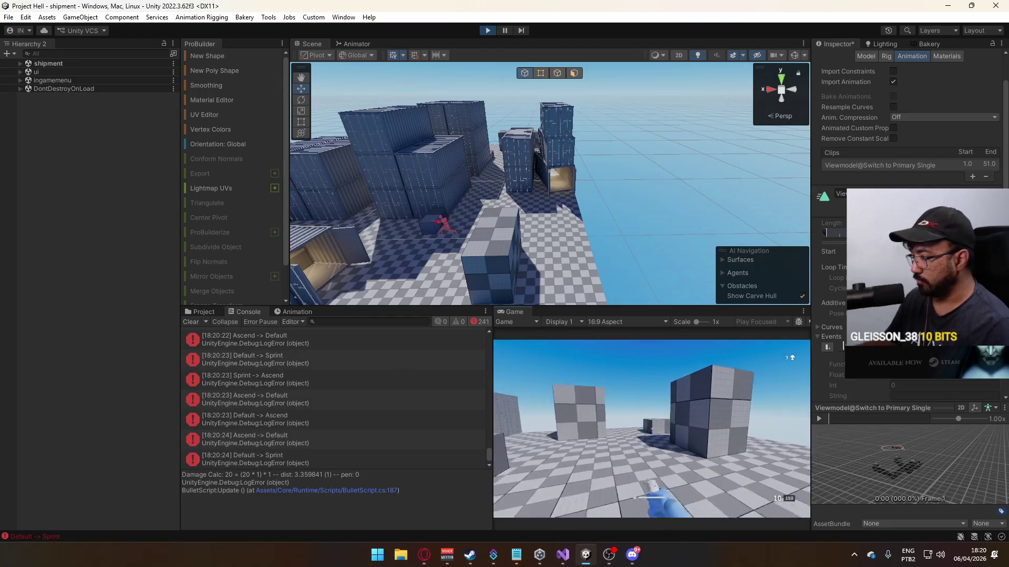
key(space)
key(space)
key(space)
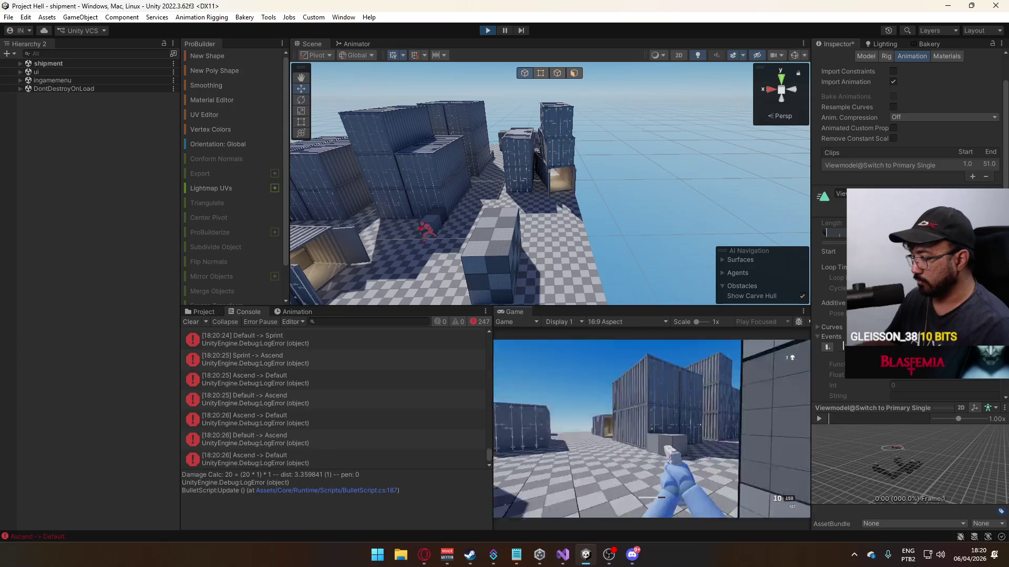
key(space)
key(space)
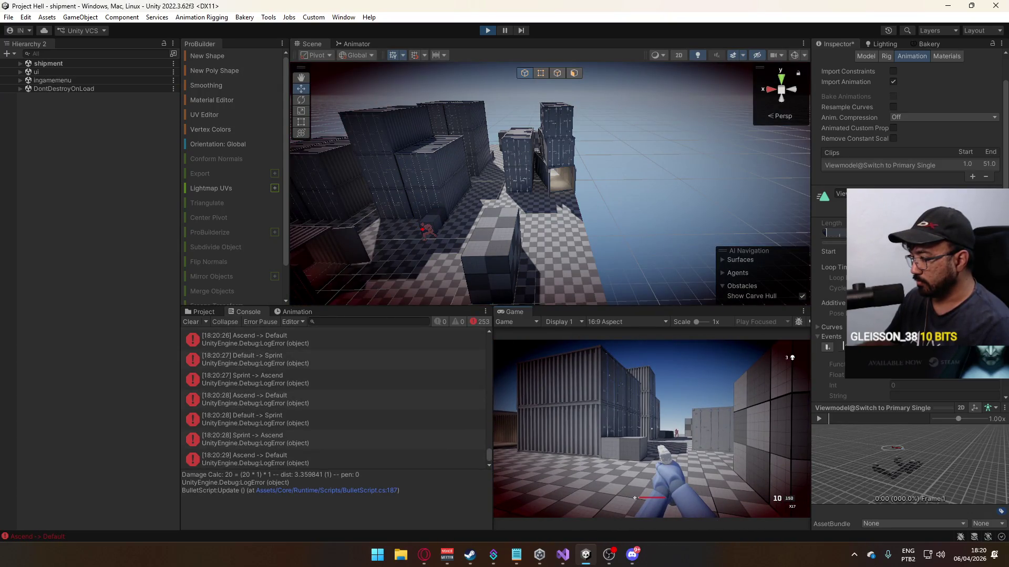
key(space)
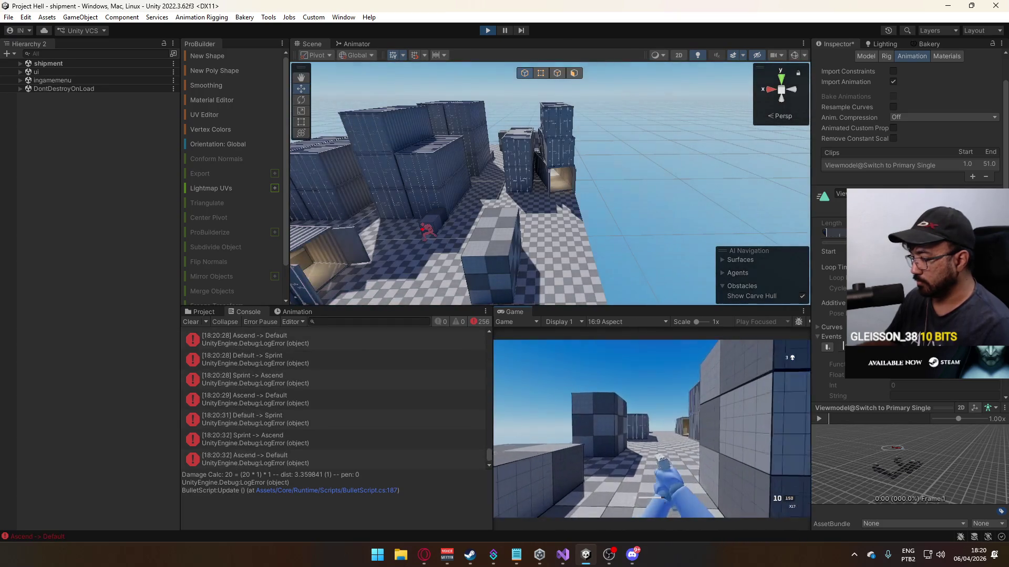
key(space)
key(space)
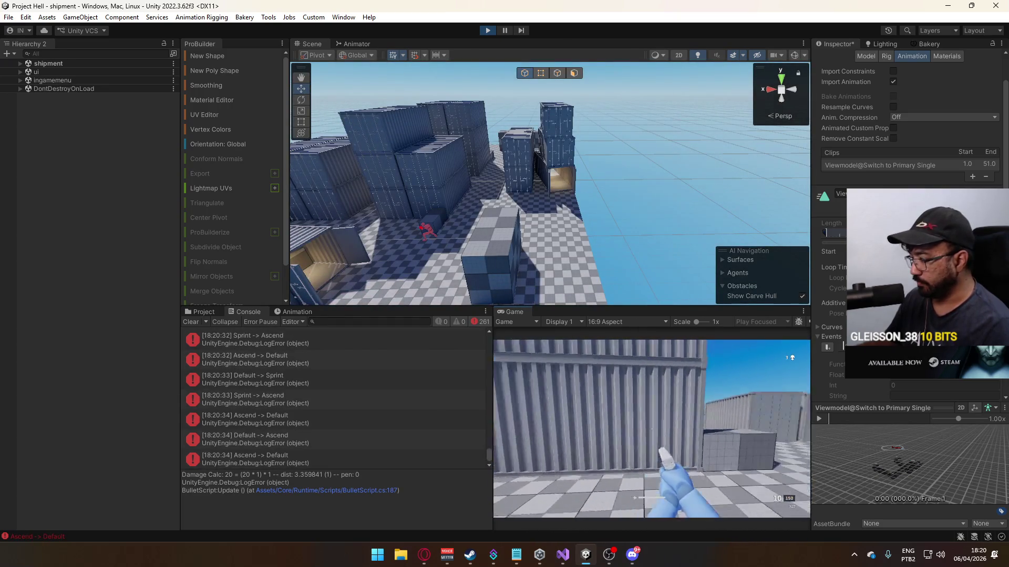
key(space)
- Switch to weapon 3 and keep sprint-jumping around the containers and walls
key(3)
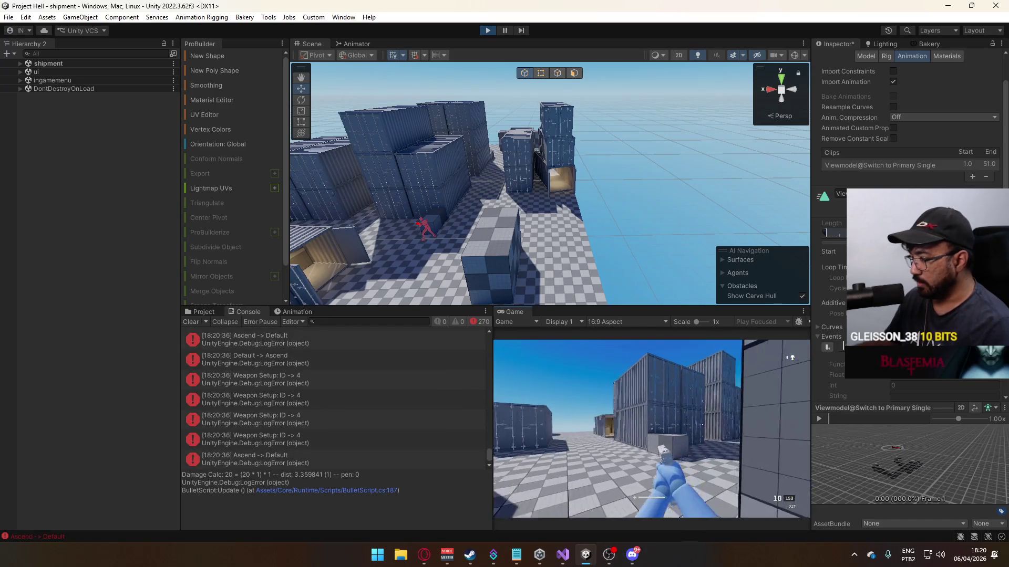
key(space)
key(space)
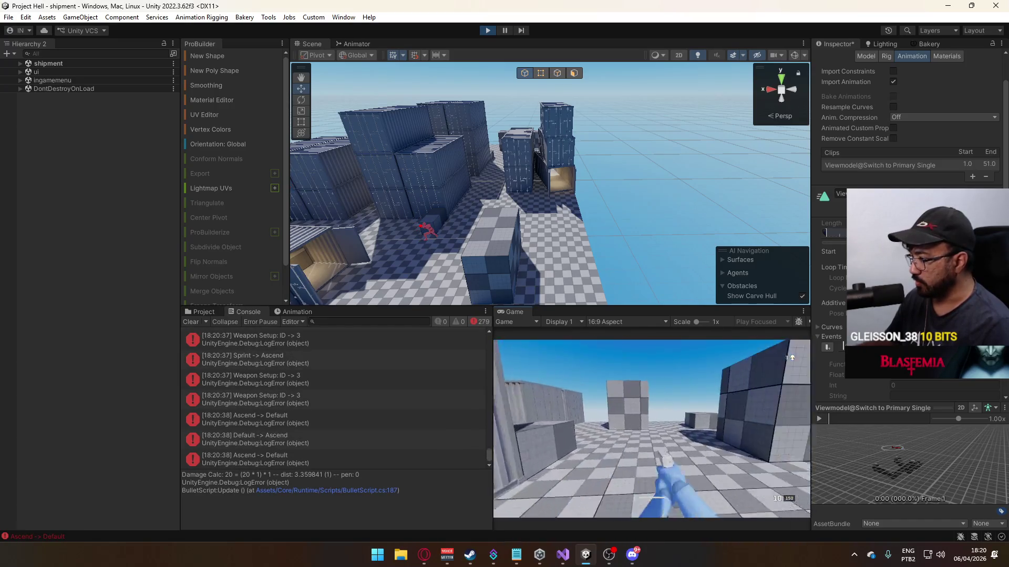
key(space)
key(space)
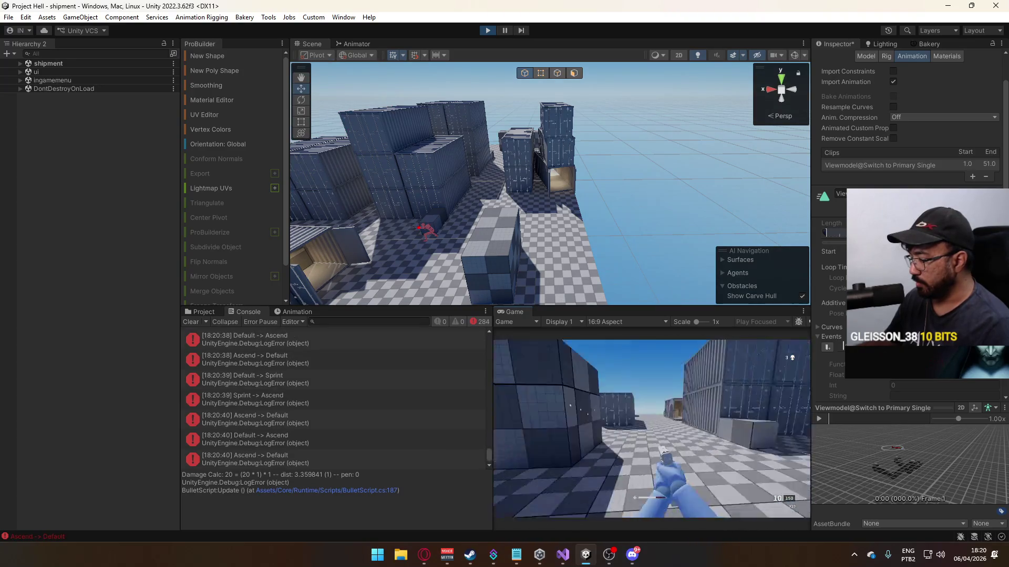
key(space)
key(space)
key(space)
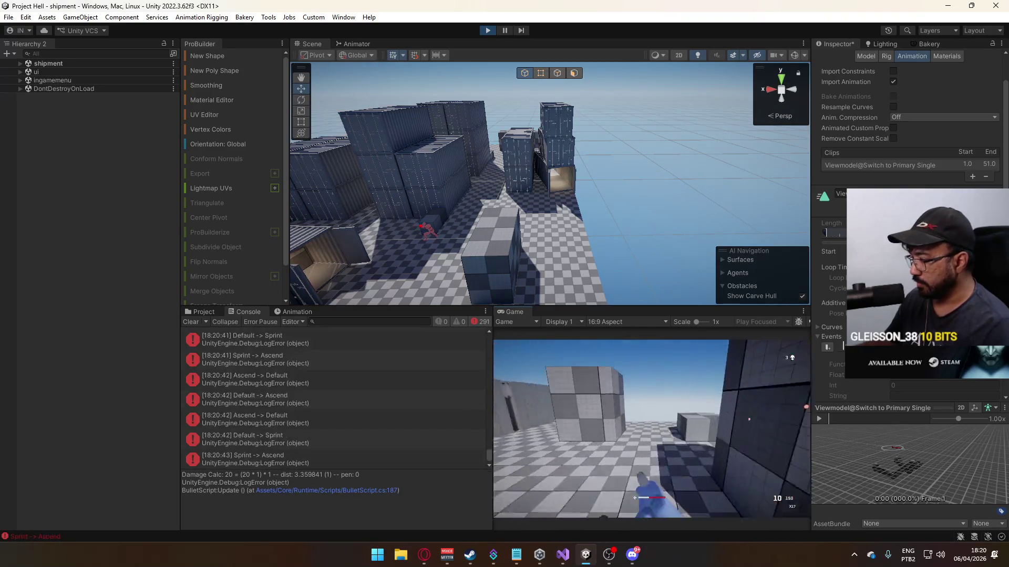
key(space)
key(space)
key(space)
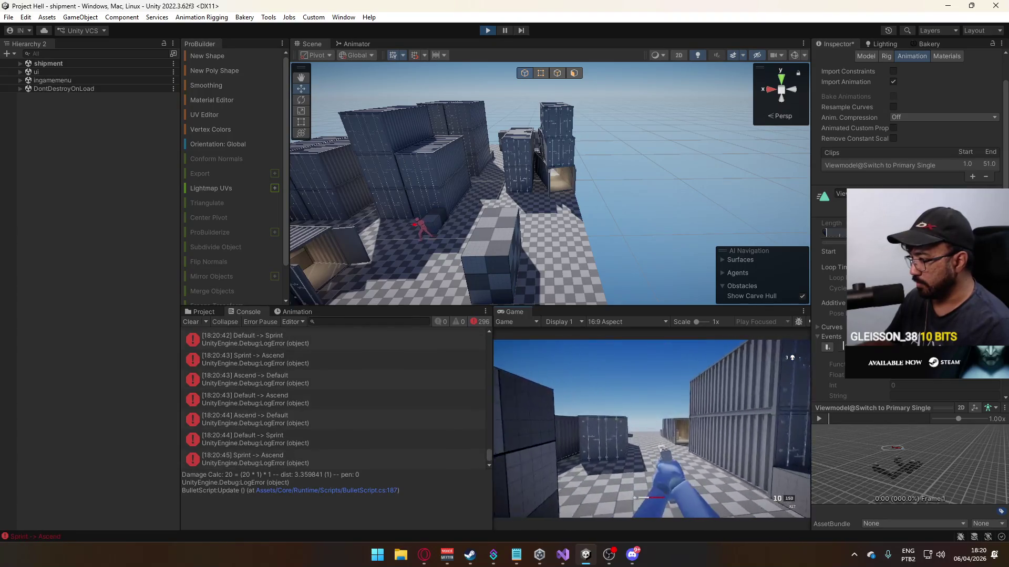
key(space)
key(space)
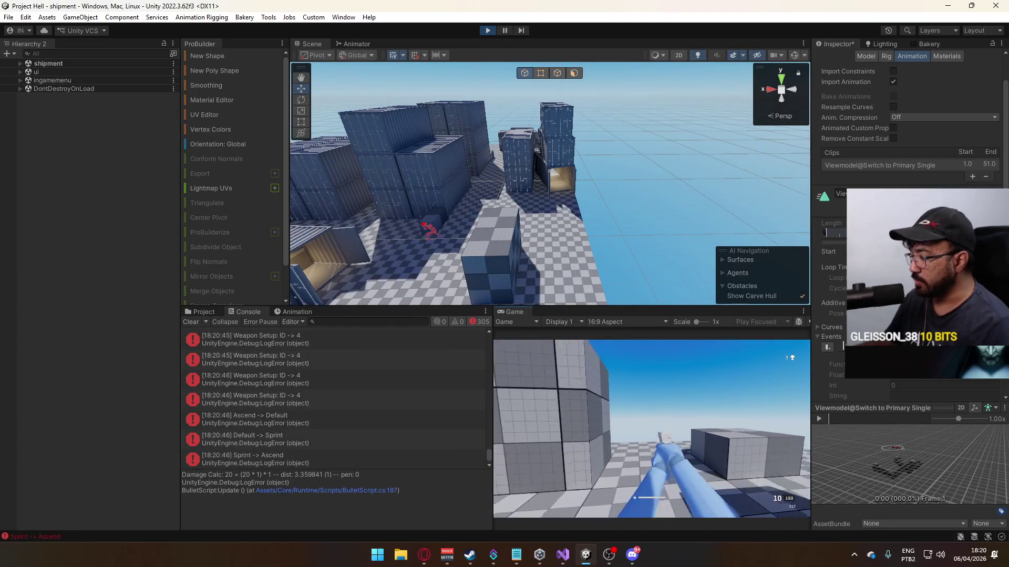
key(space)
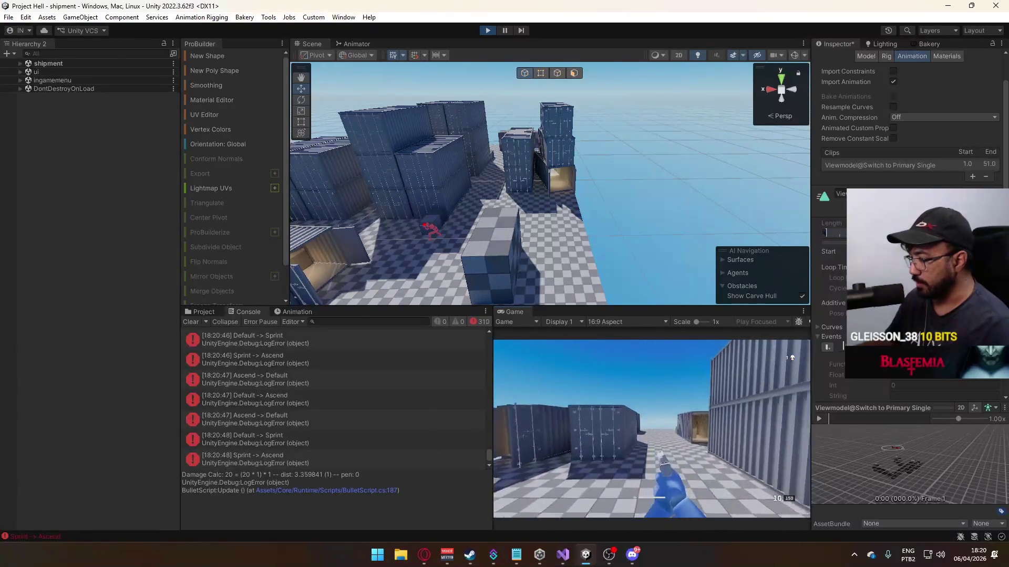
key(space)
key(space)
key(space)
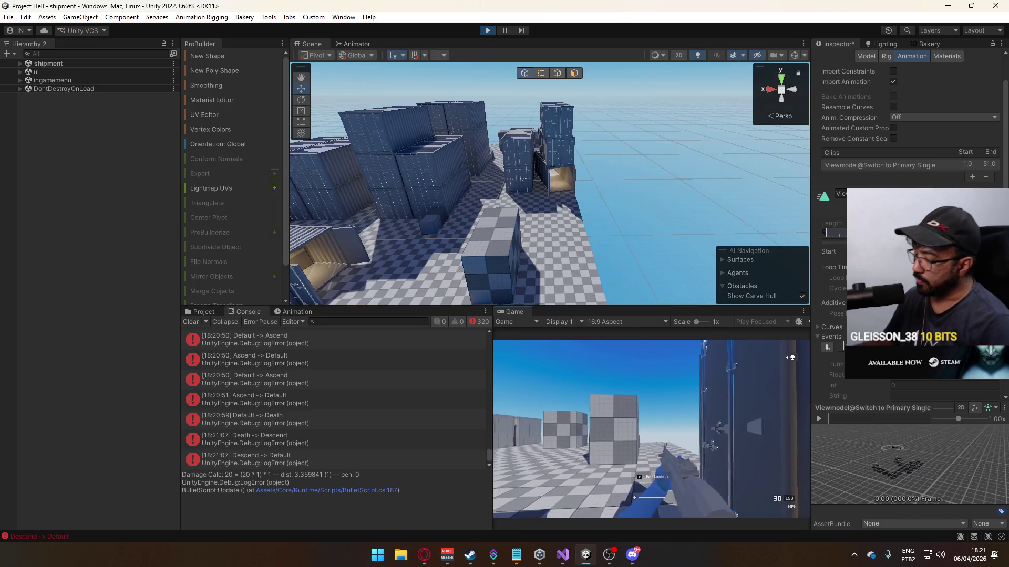
- Sprint to the red dummy, swap between weapons 3 and 4, and shoot it to log hits
key(shift)
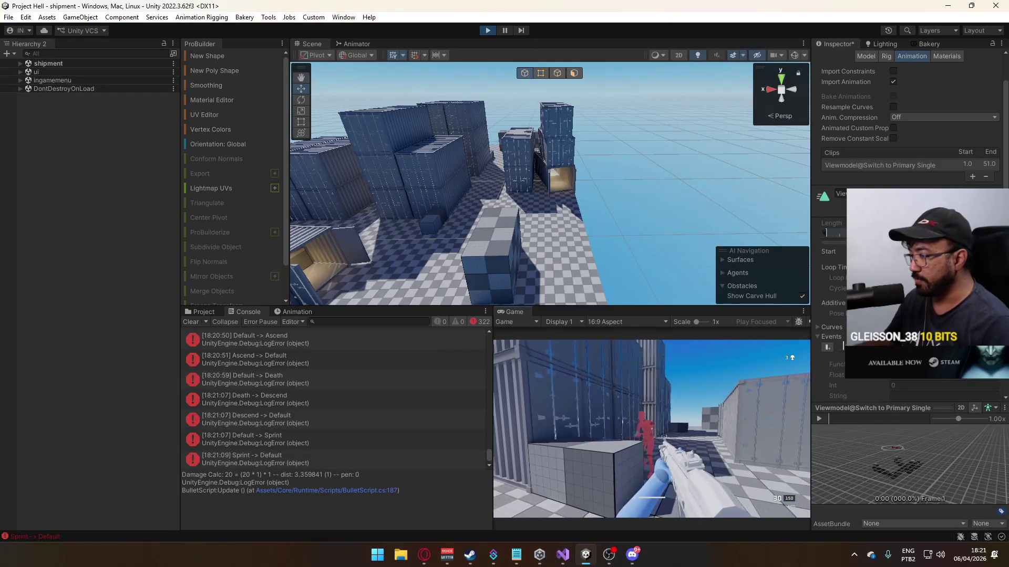
key(3)
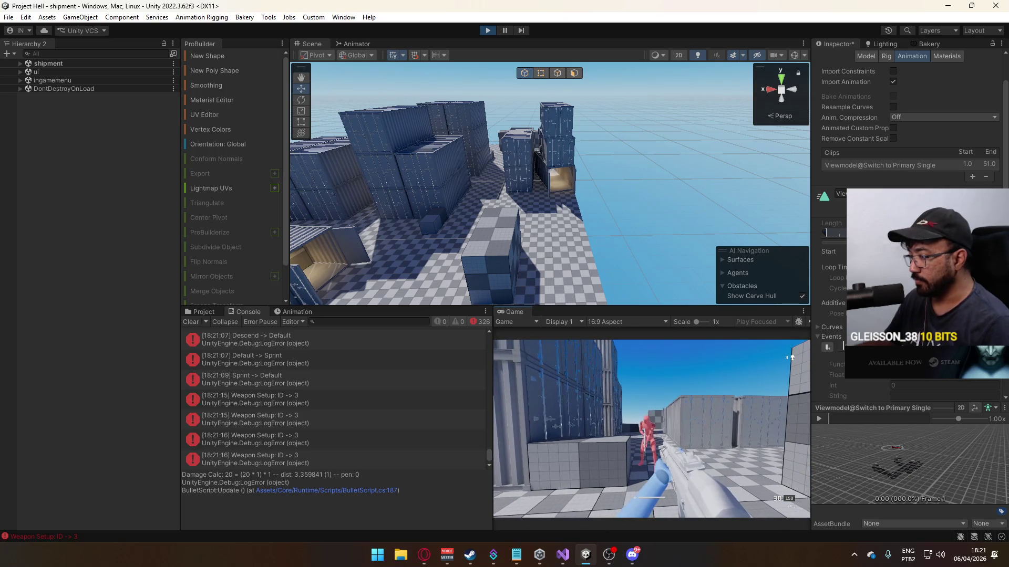
key(4)
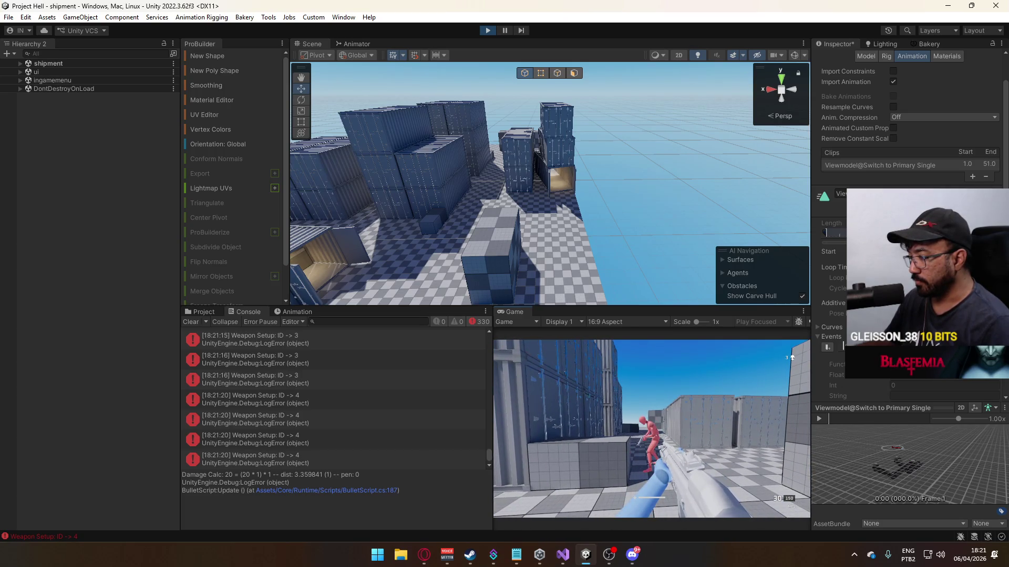
key(3)
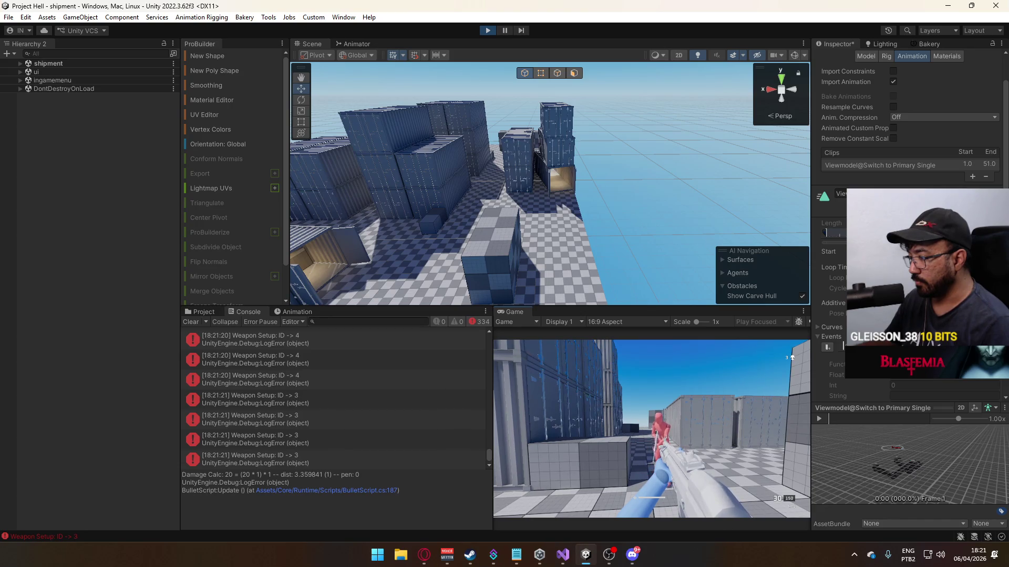
drag(791, 358, 792, 358)
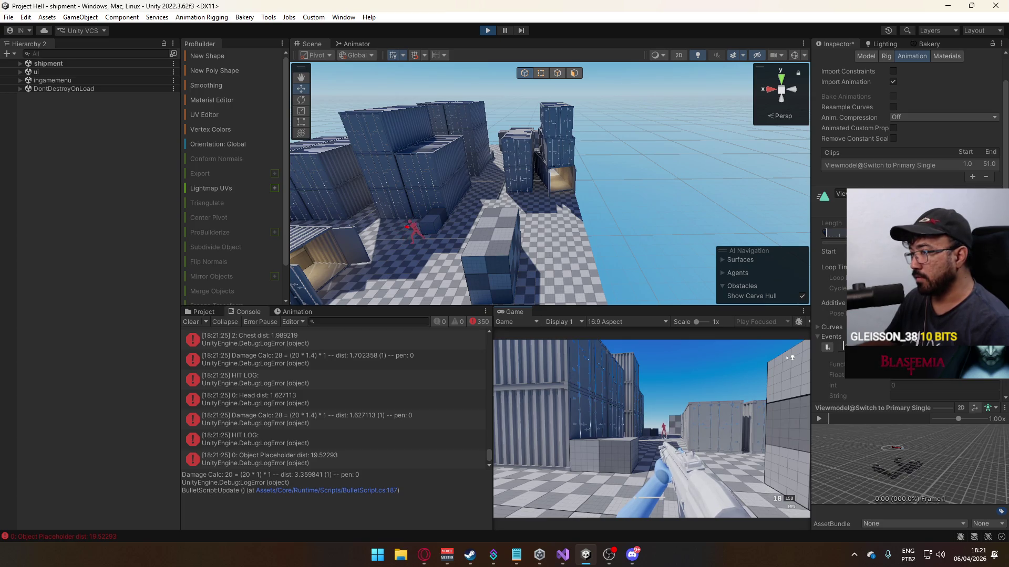
- Sprint and walk forward past the boxes through the container alley until the player dies
key(shift+w)
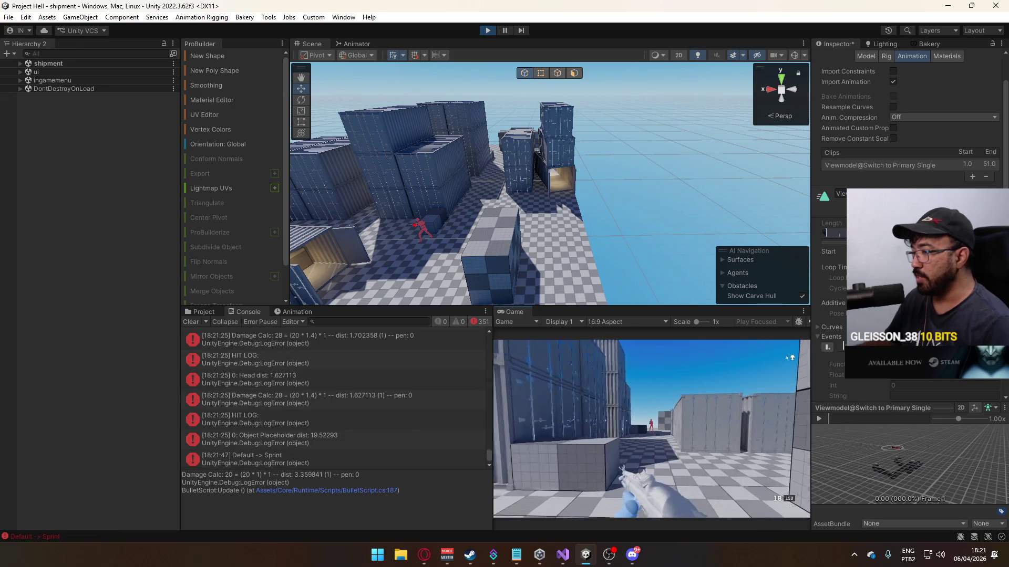
key(w)
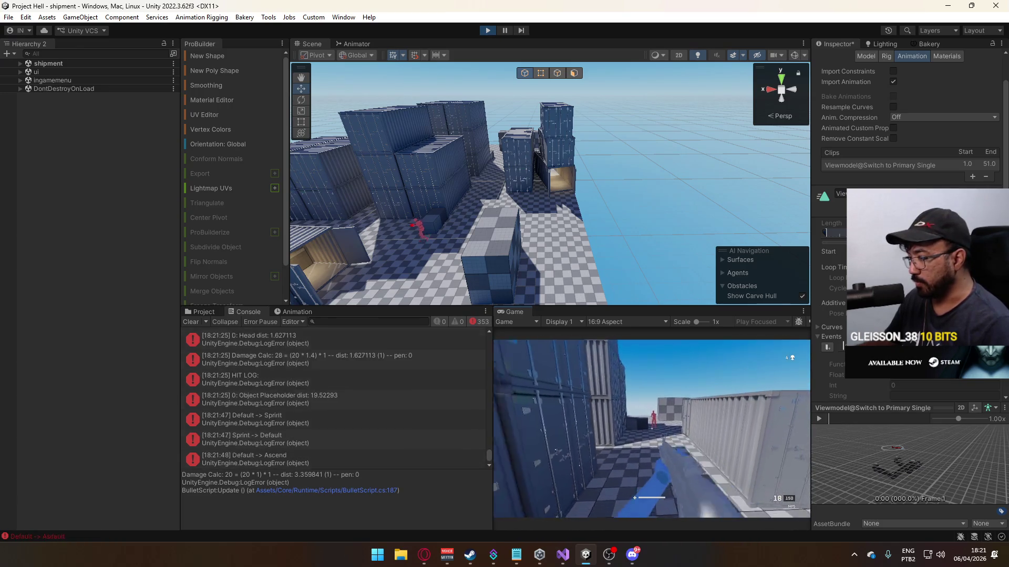
key(w)
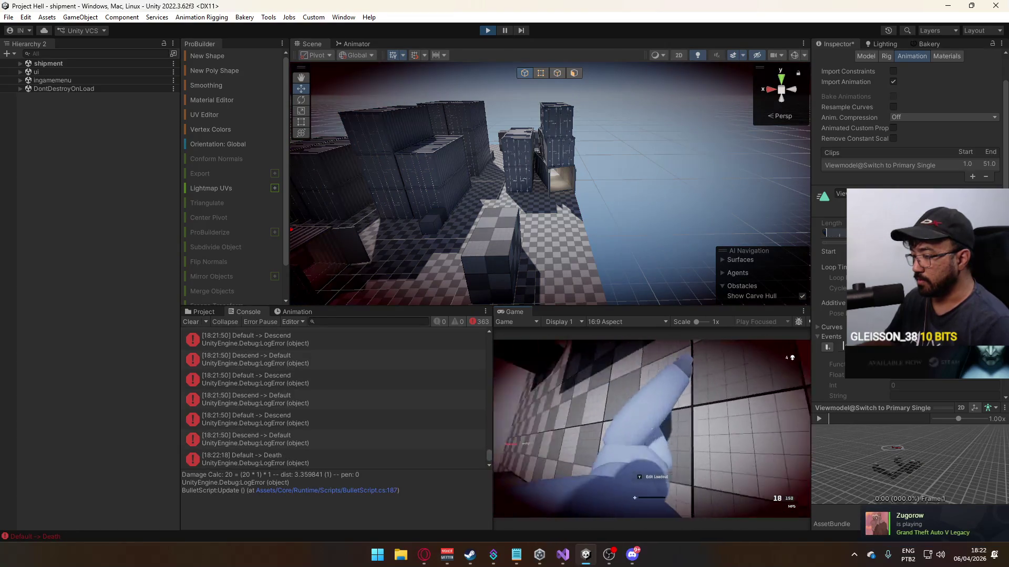
- Open Edit Loadout from the death screen, respawn, and walk through the open container corridor
key(y)
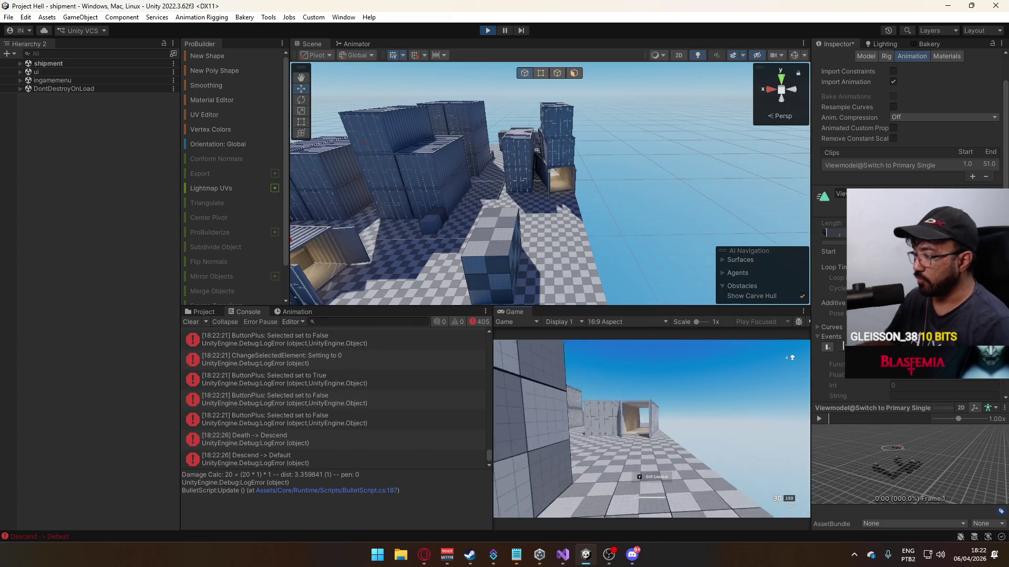
key(w)
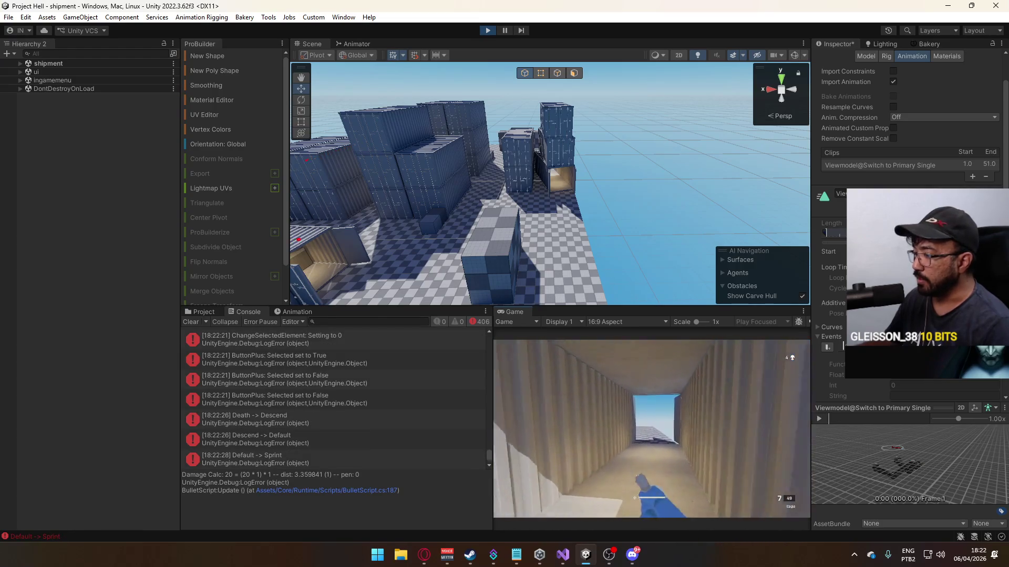
key(w)
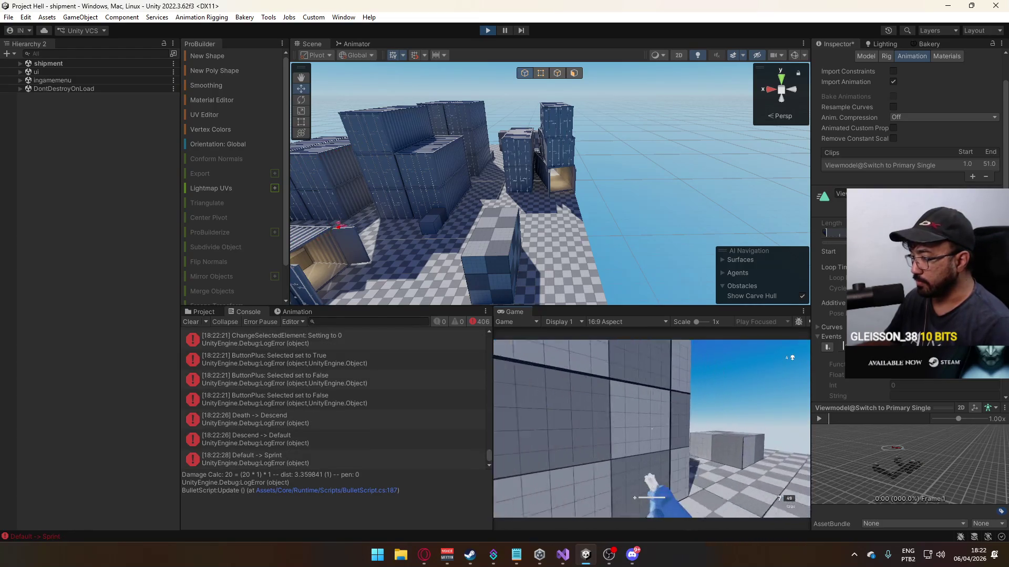
key(w)
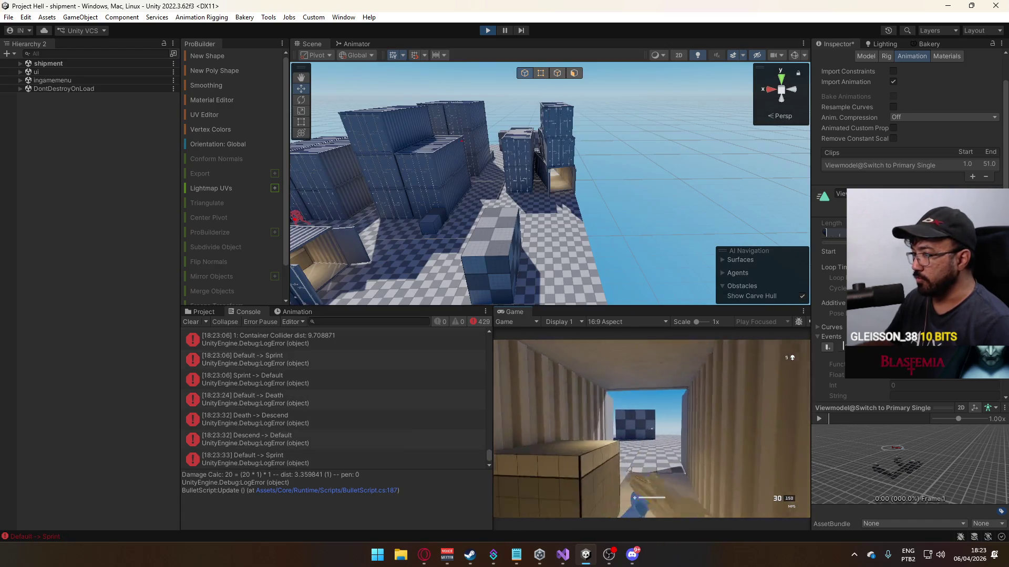
- Walk between the container stacks toward the red enemy, then release the game with the Windows key
key(w)
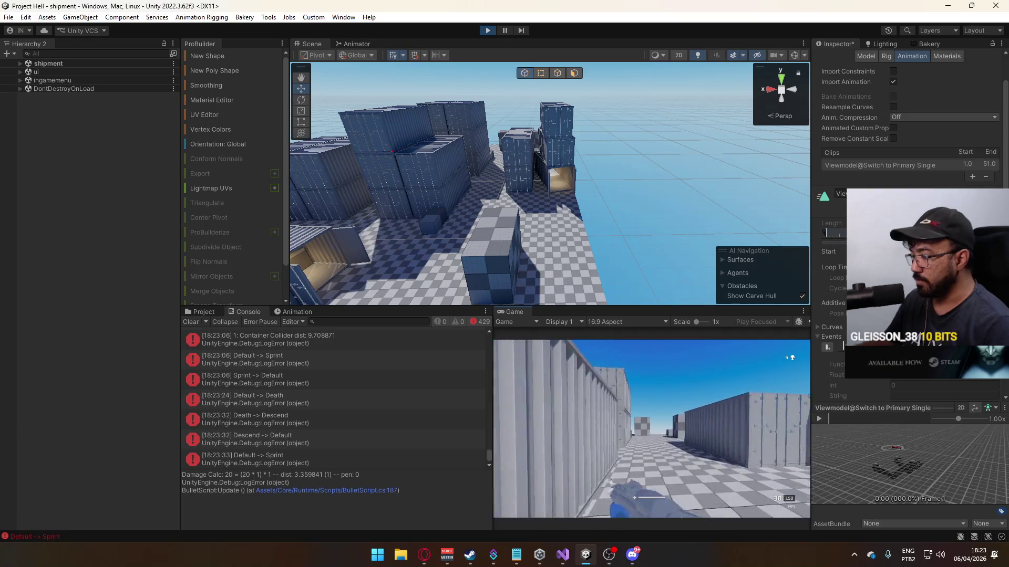
key(w)
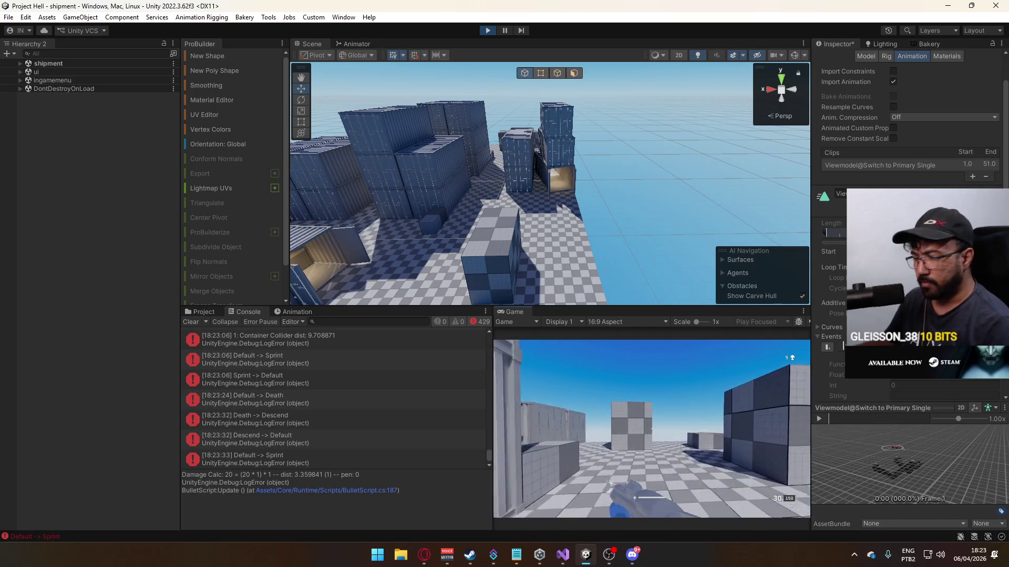
key(w)
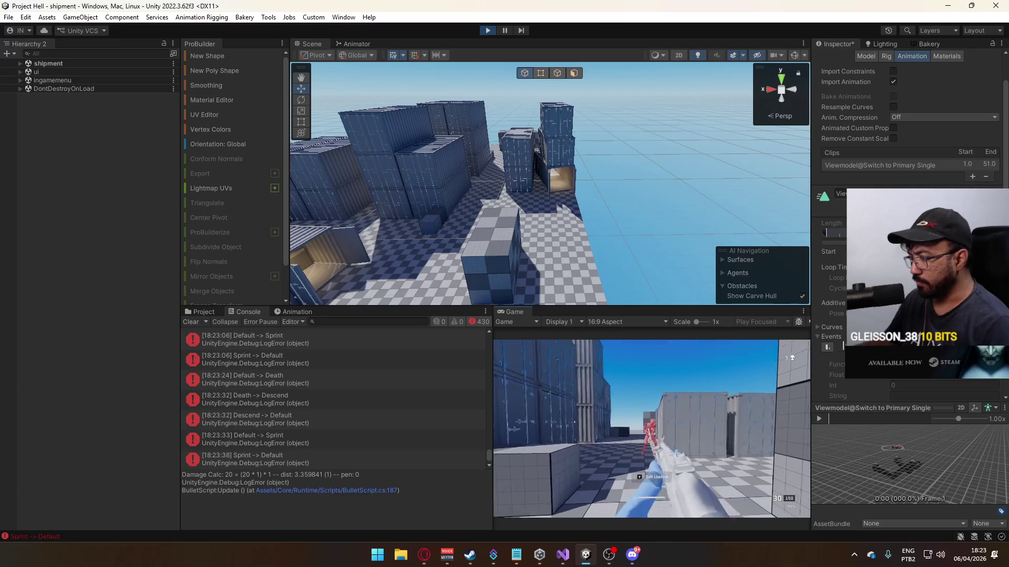
key(w)
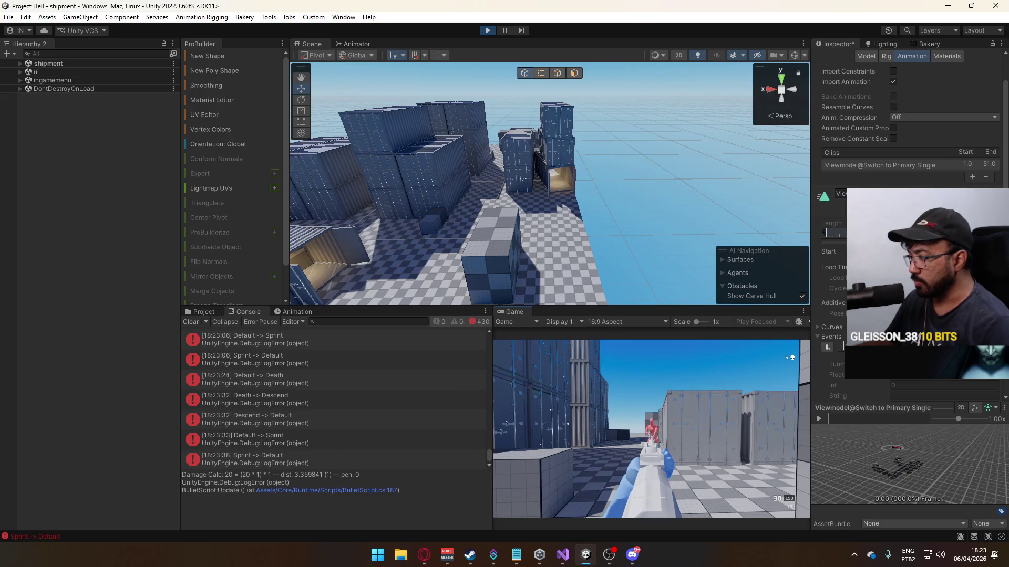
key(w)
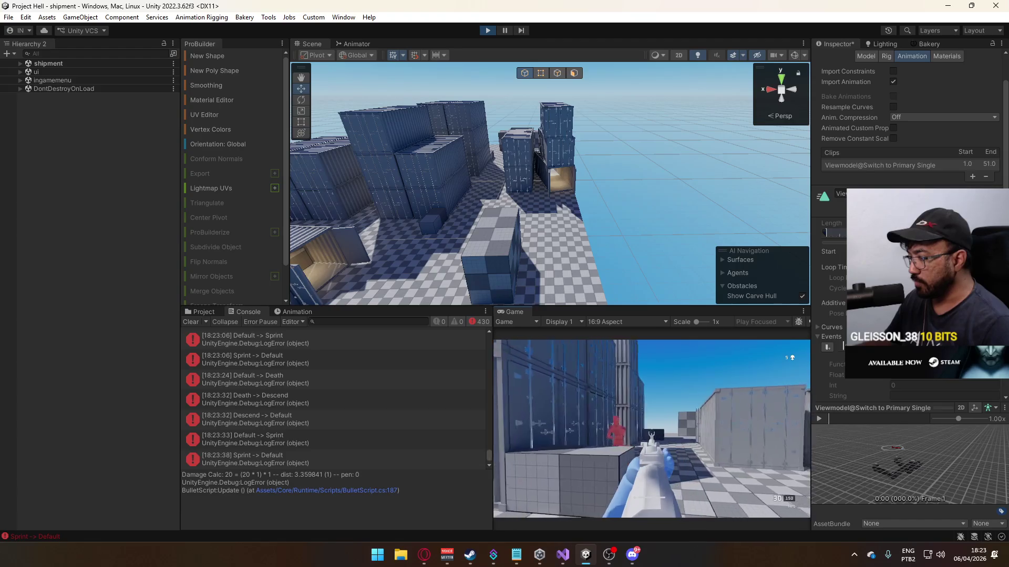
key(w)
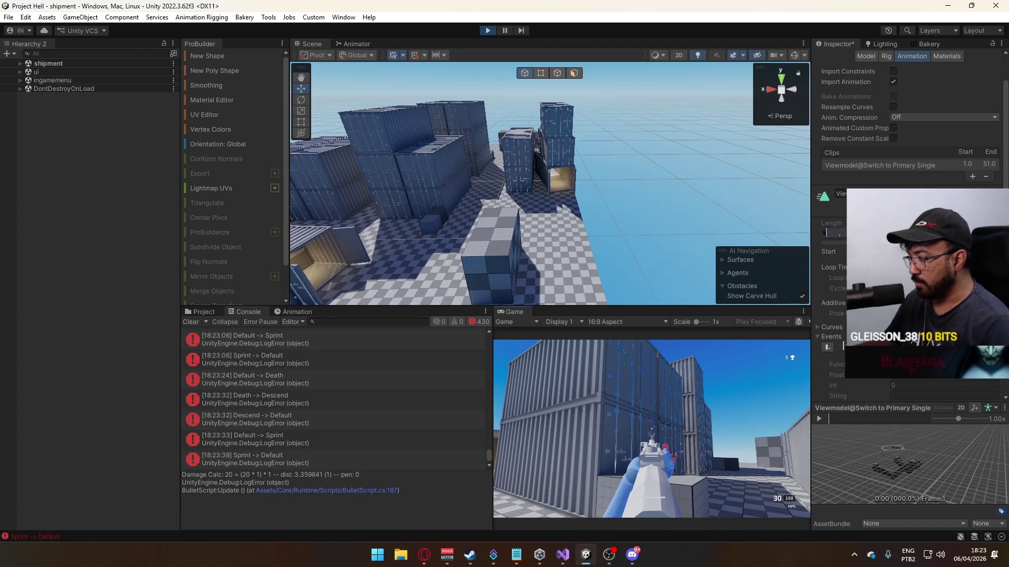
key(w)
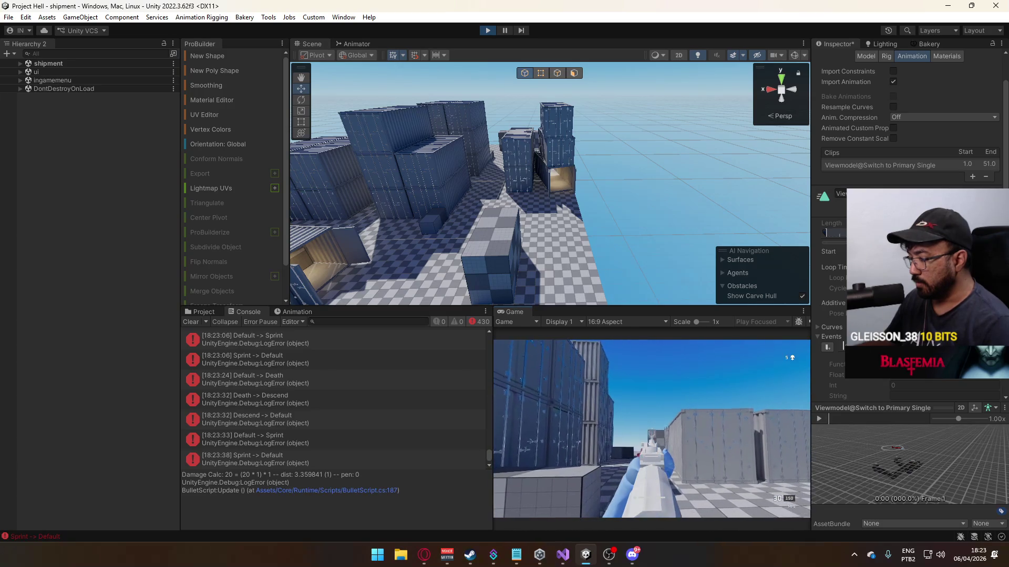
key(w)
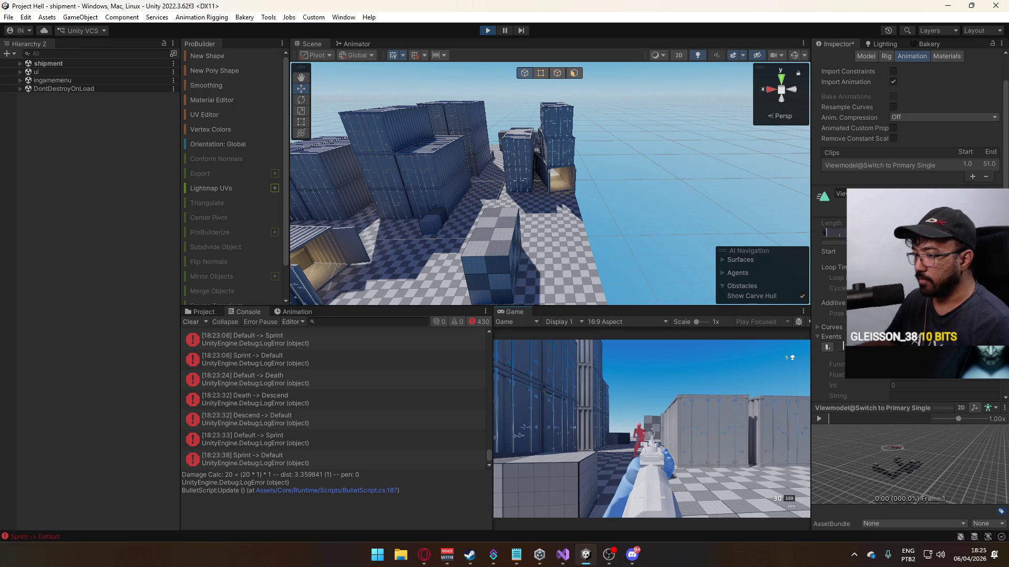
key(super)
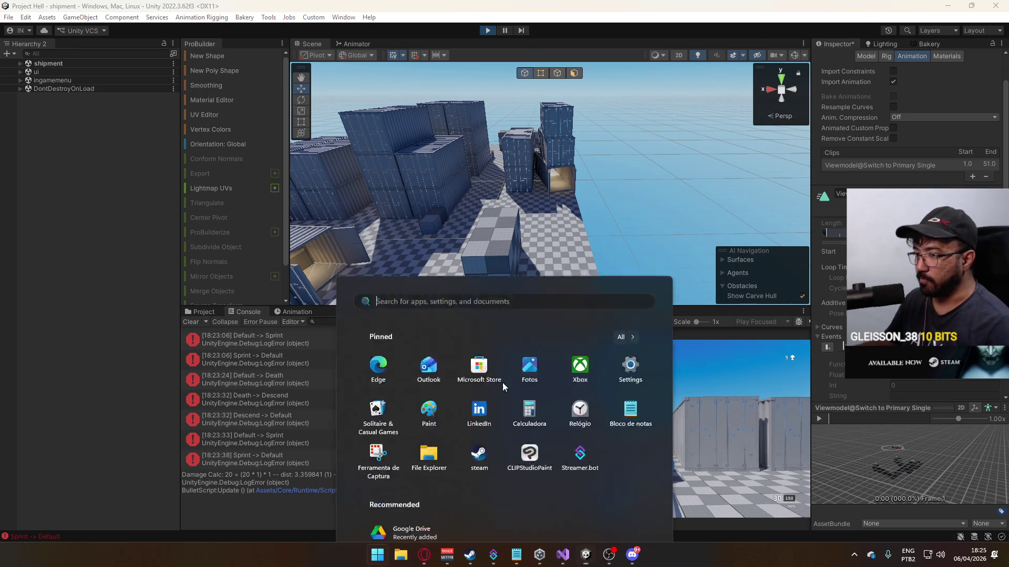
- Browse the Project window to the Assets/Core/Runtime/ScriptableObjects folder
click(203, 311)
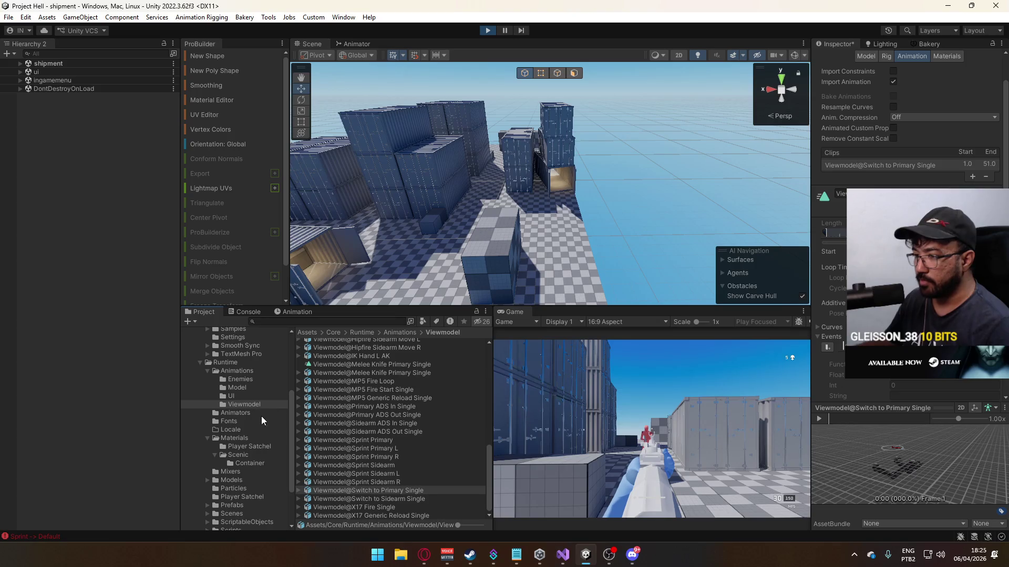
scroll(268, 426, down, 5)
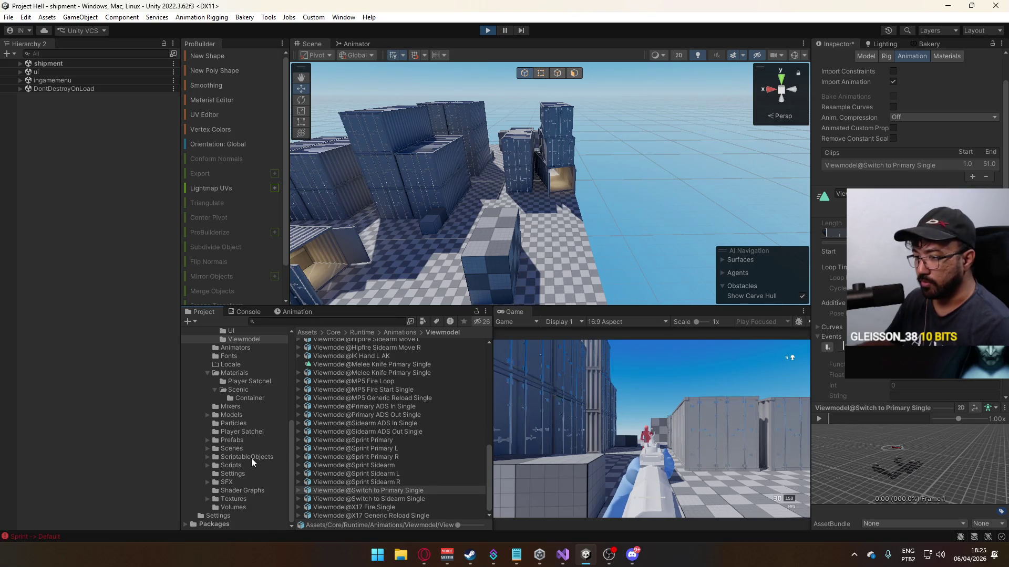
click(251, 458)
- Select the Weapons folder and save the pending Switch to Primary Single import settings
click(341, 362)
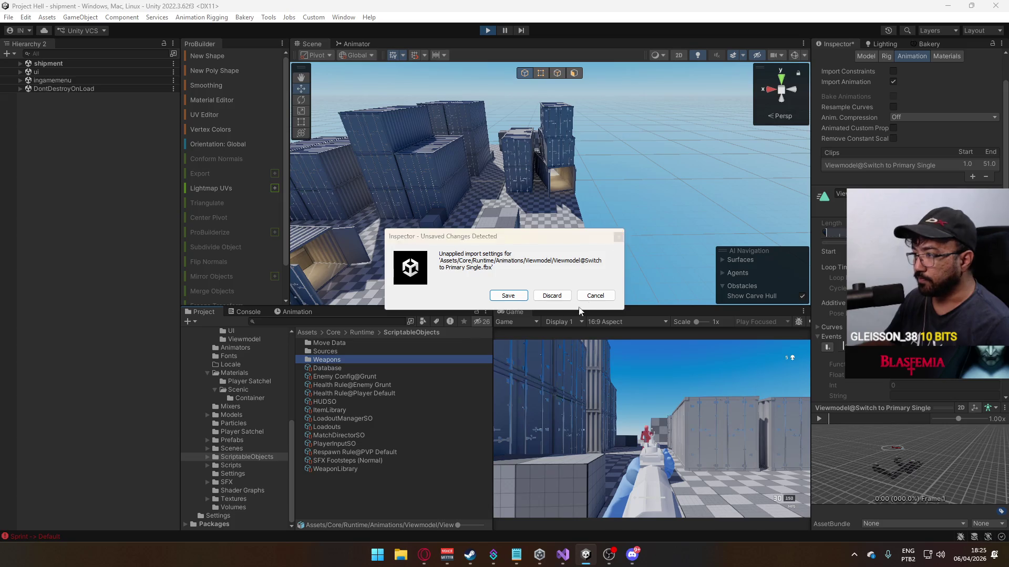
click(605, 295)
click(333, 359)
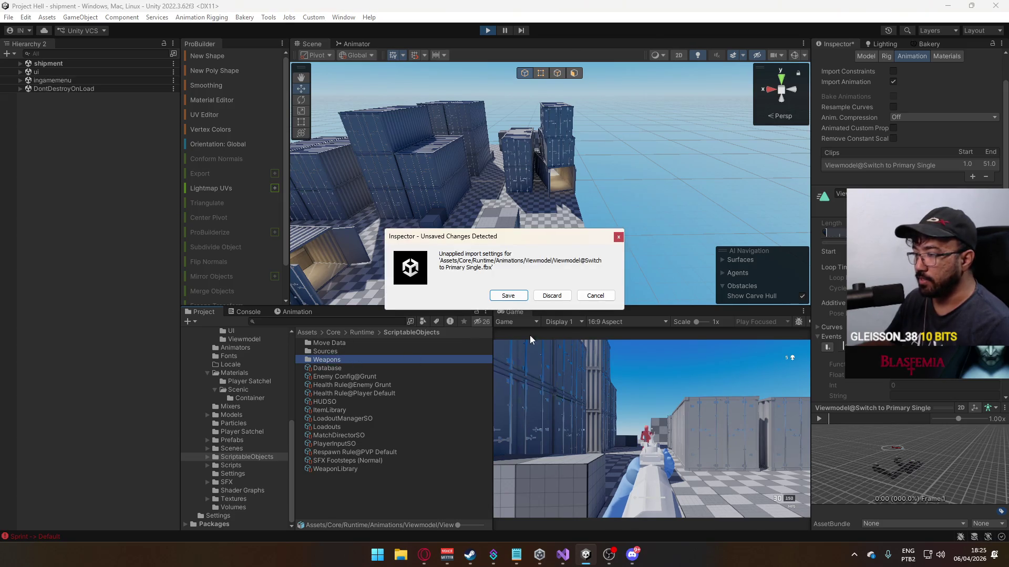
click(508, 296)
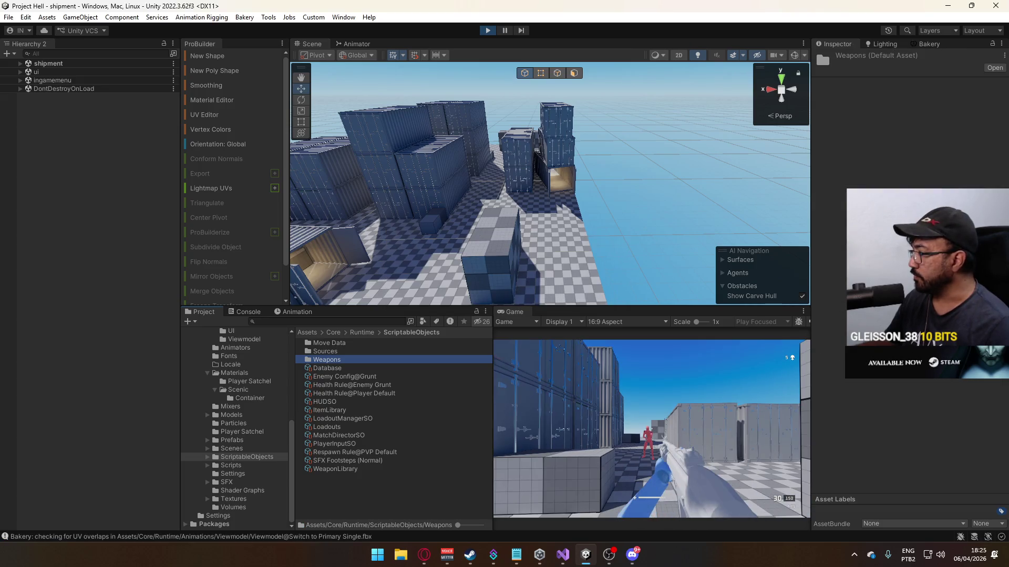
- Open Weapons, view Weapon AKM's damage multipliers 2.5, 1.1, 0.7, 0.5, 0.5, then resume the game
double_click(363, 362)
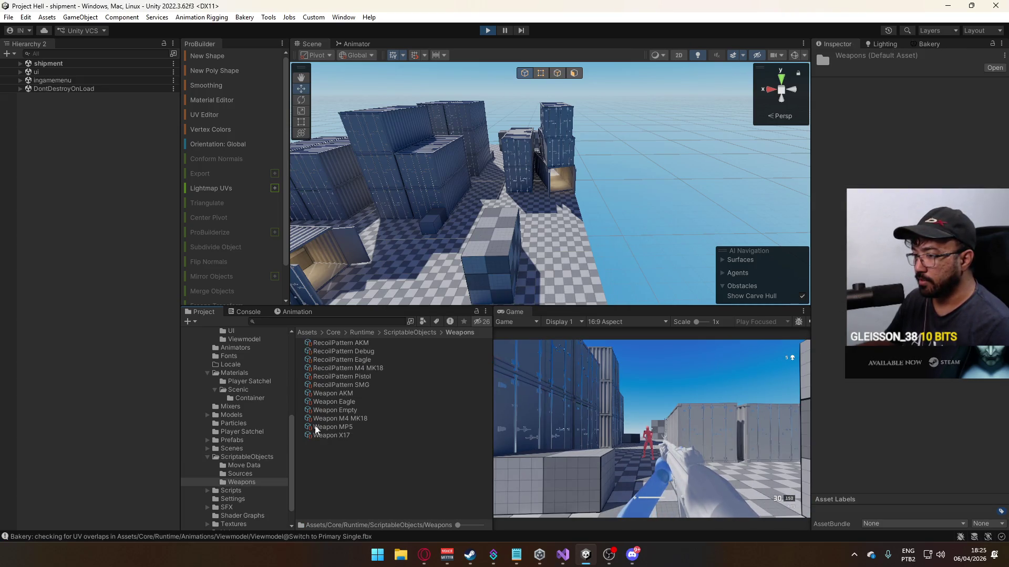
click(330, 393)
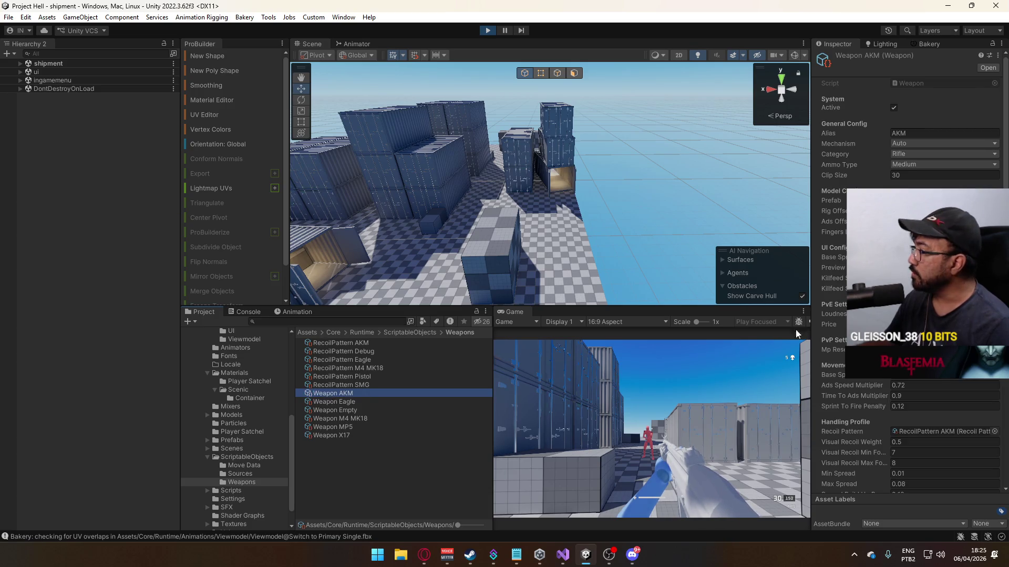
scroll(900, 401, down, 10)
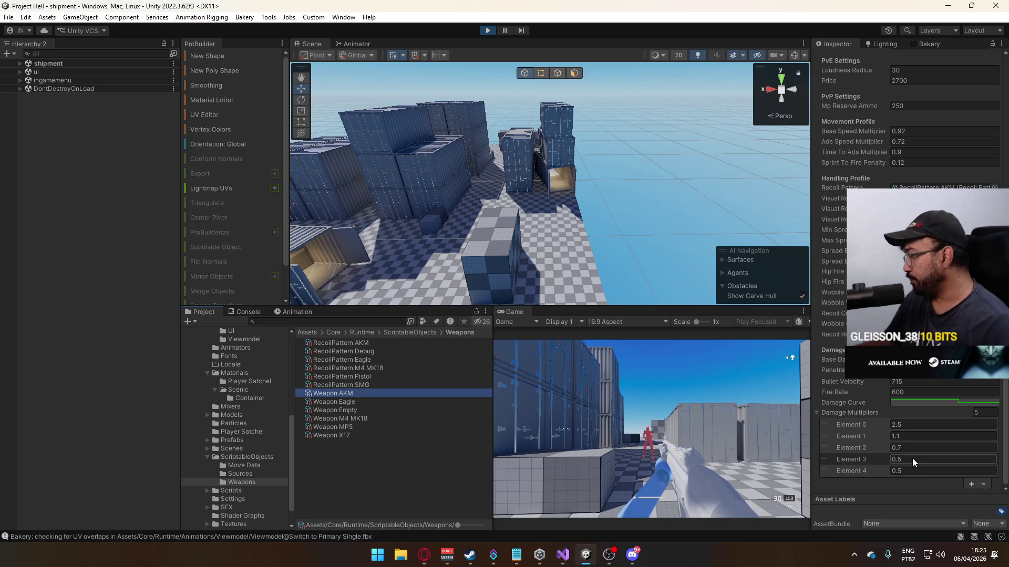
click(708, 408)
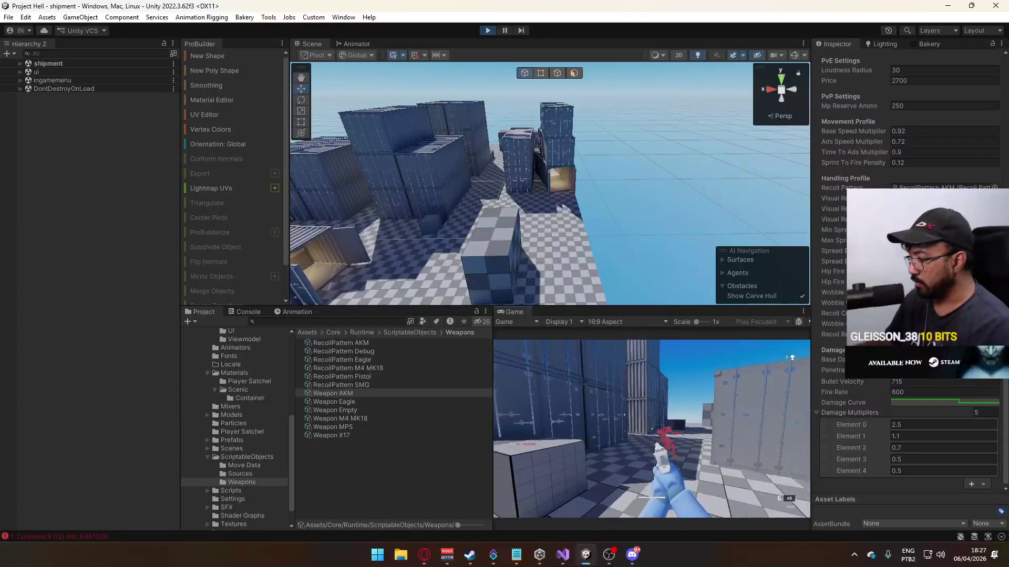
- Shoot the enemy, toggle twice between weapons 2 and 4, and fire again
click(652, 428)
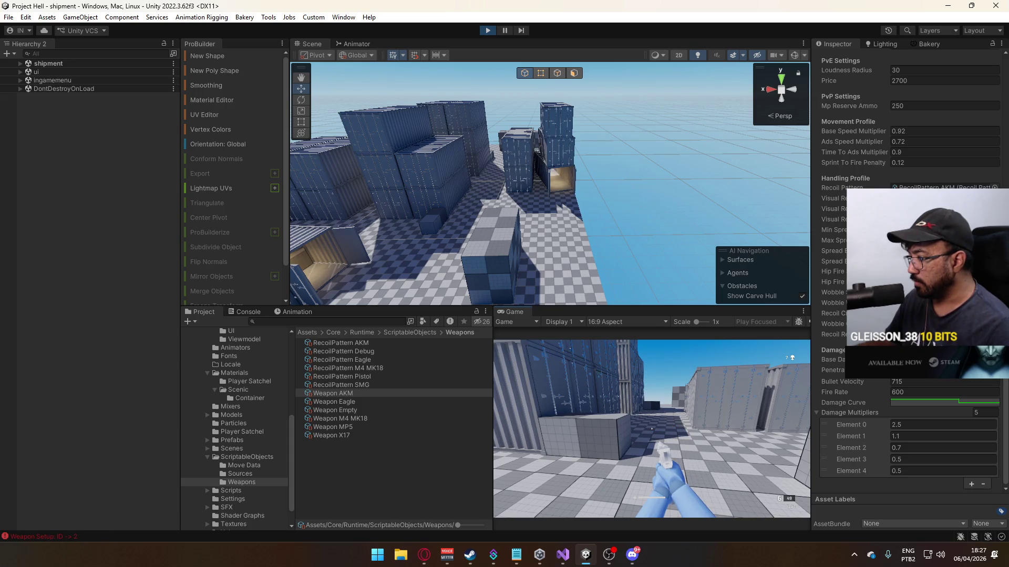
key(2)
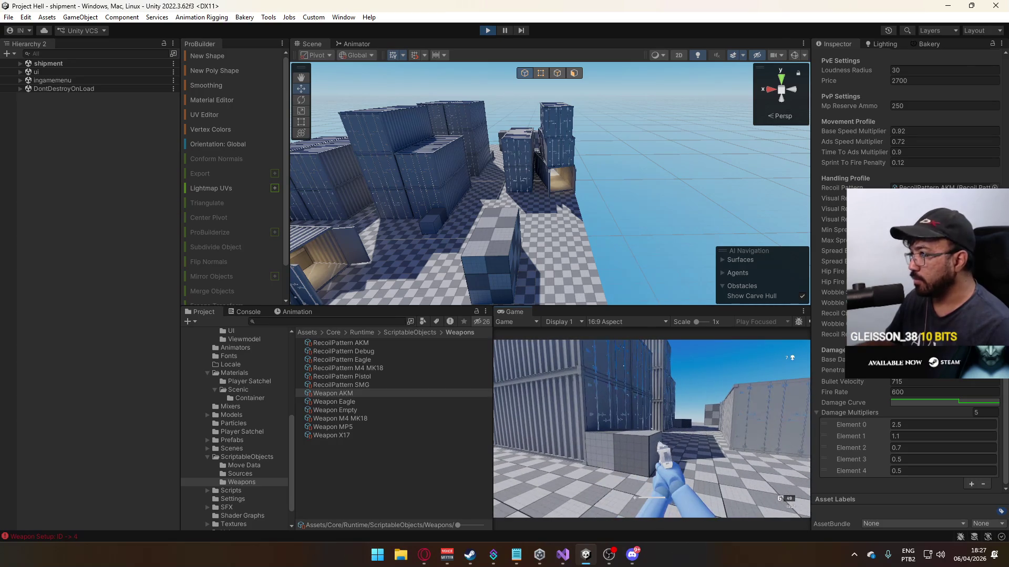
key(4)
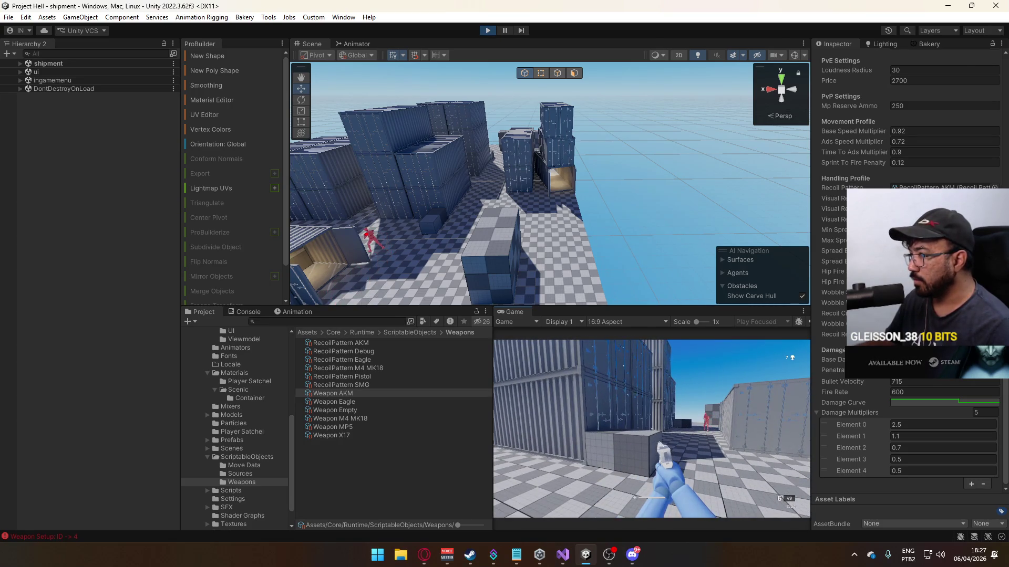
key(2)
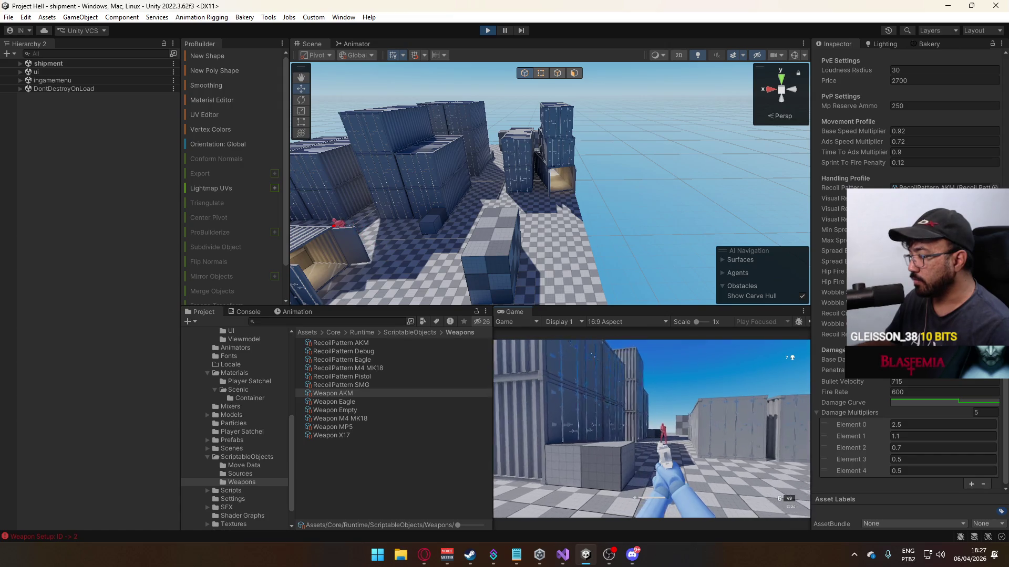
key(4)
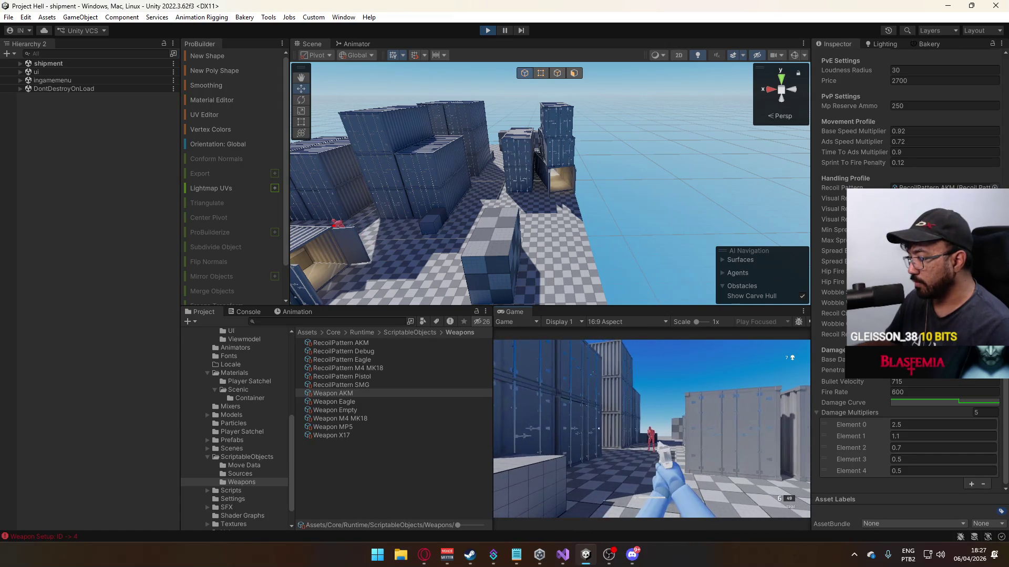
click(652, 429)
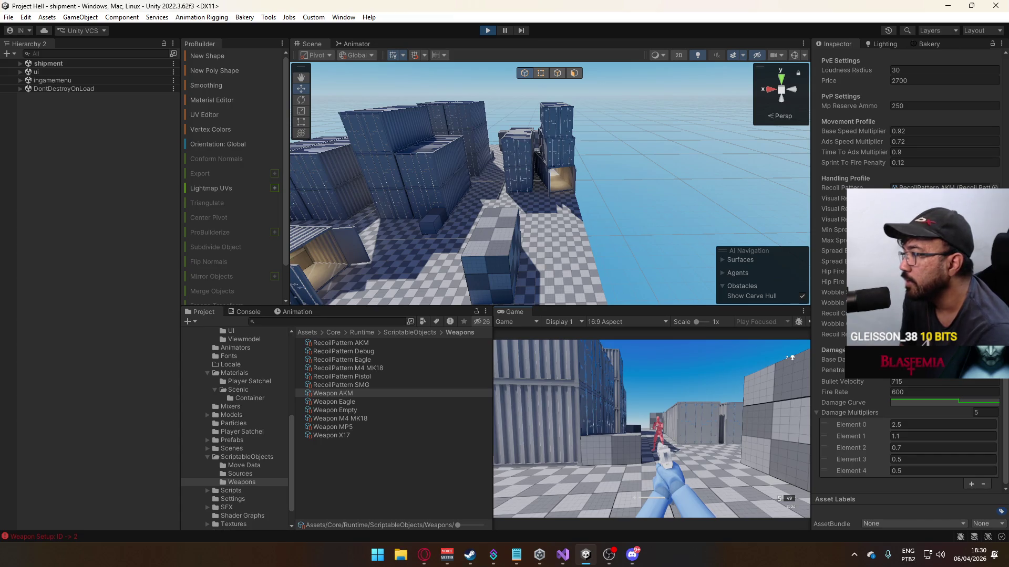
- Run past the containers, sprint to the grey blocks, and climb onto one with Space
key(w)
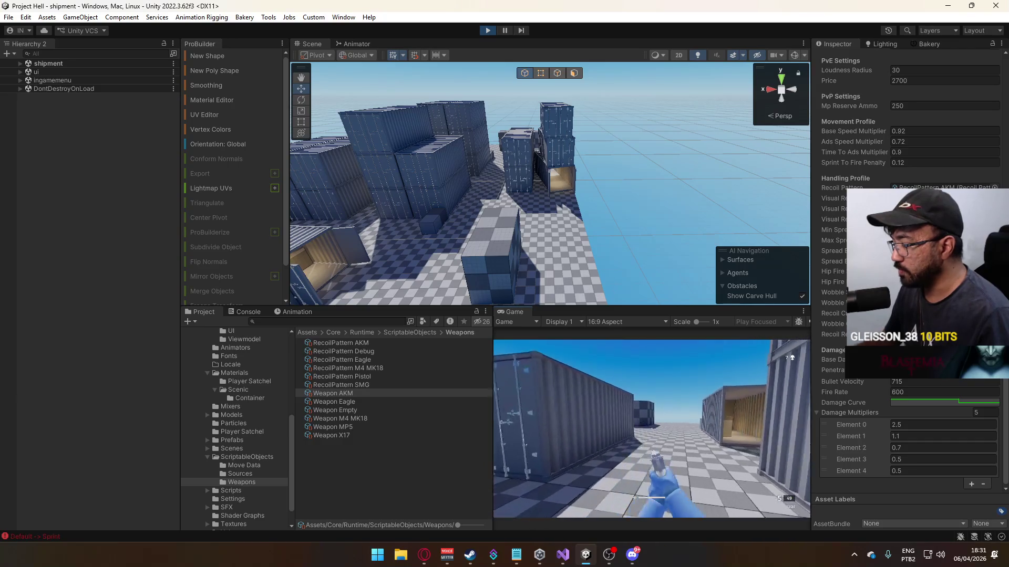
key(shift)
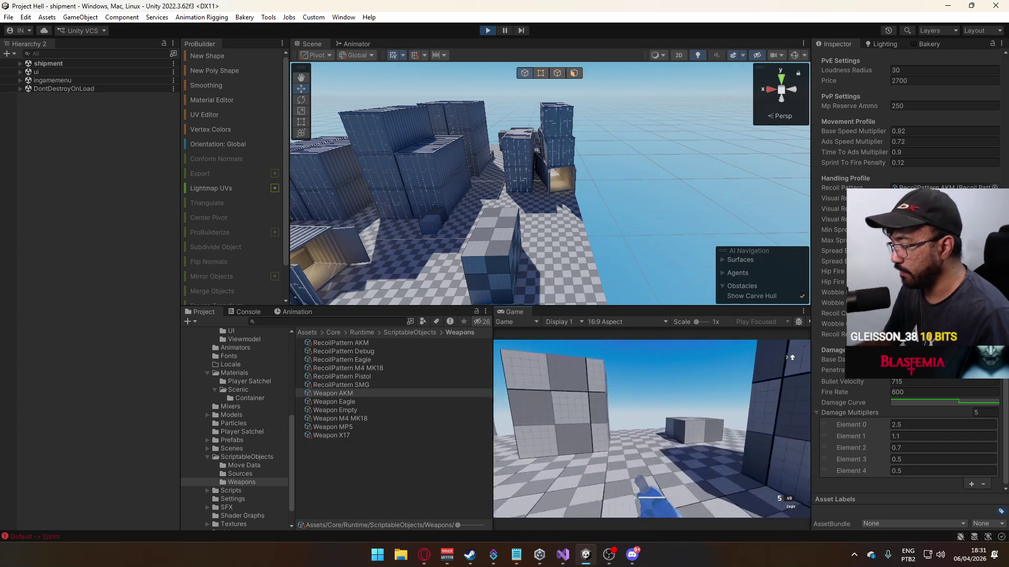
key(space)
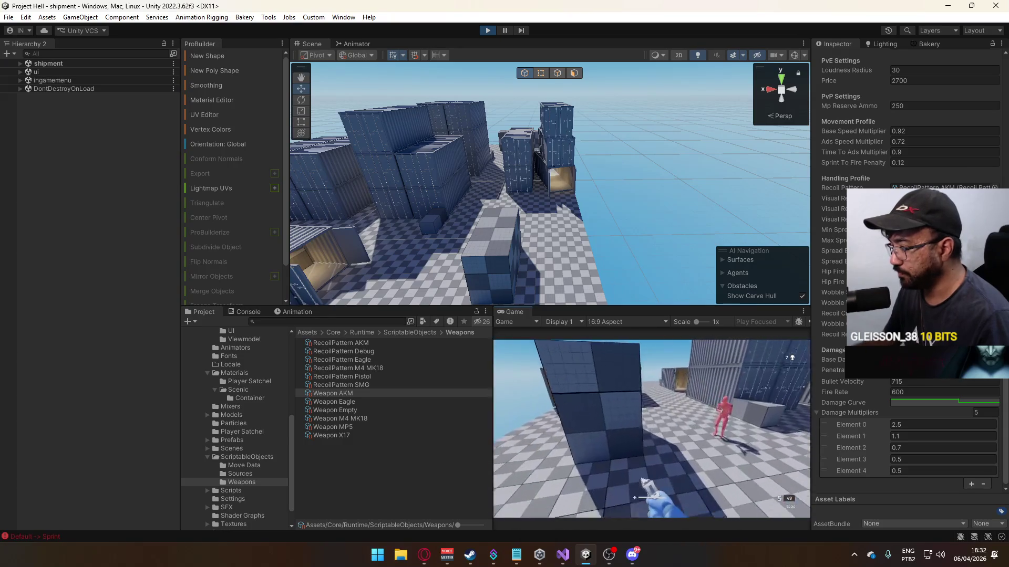
key(shift)
- Run past the checkered blocks and down the container corridor toward the enemy
key(w)
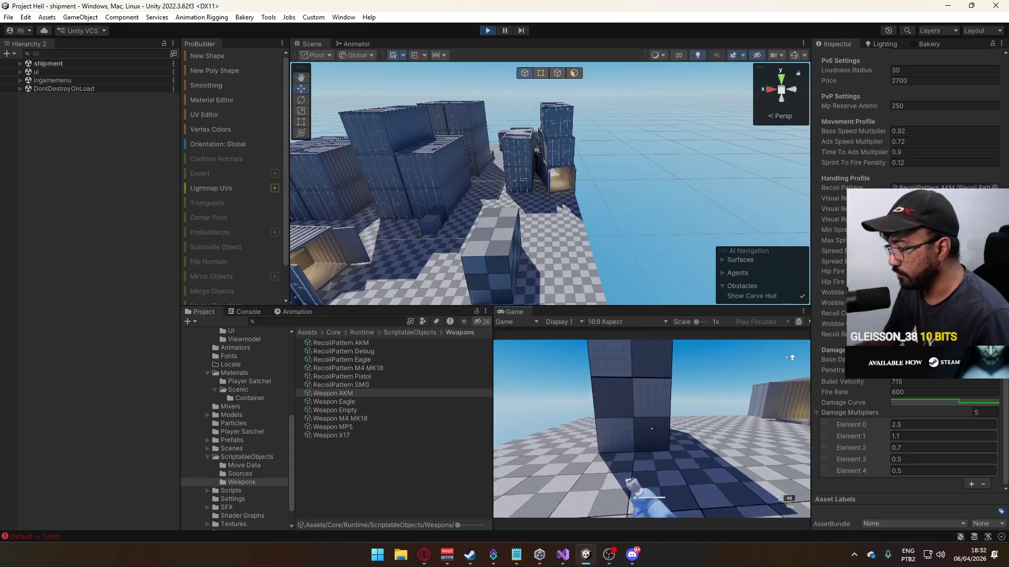
key(w)
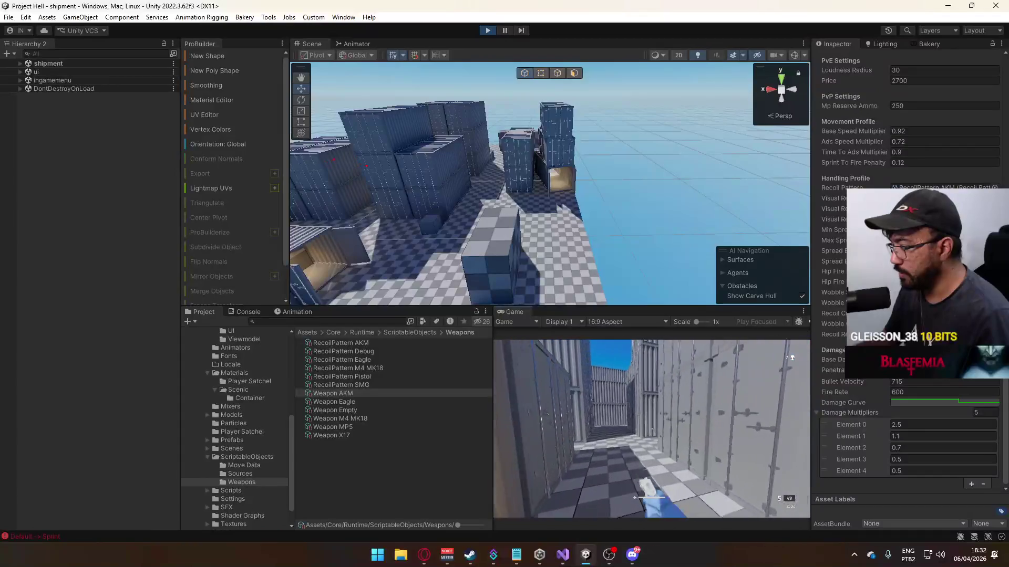
key(w)
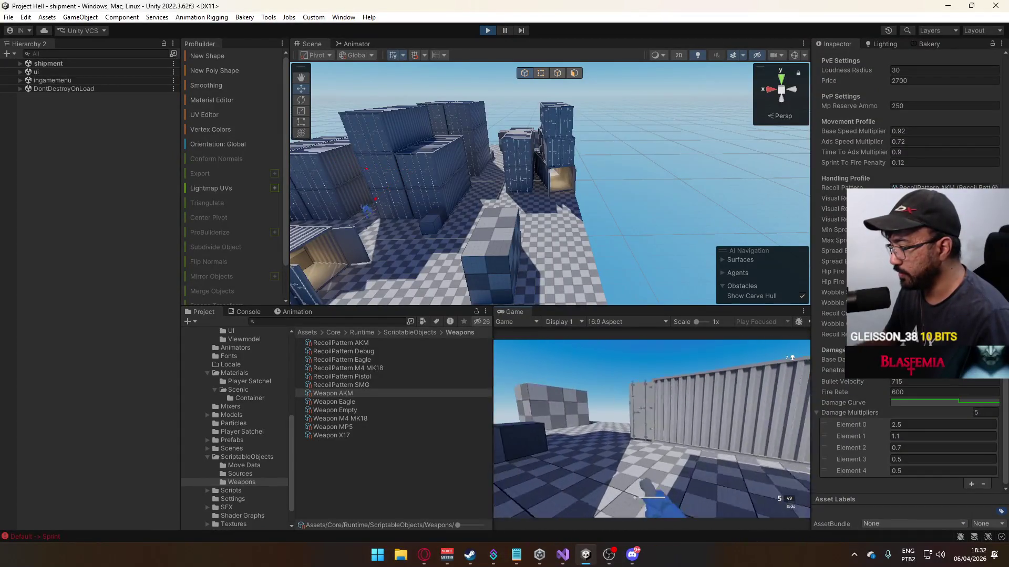
key(w)
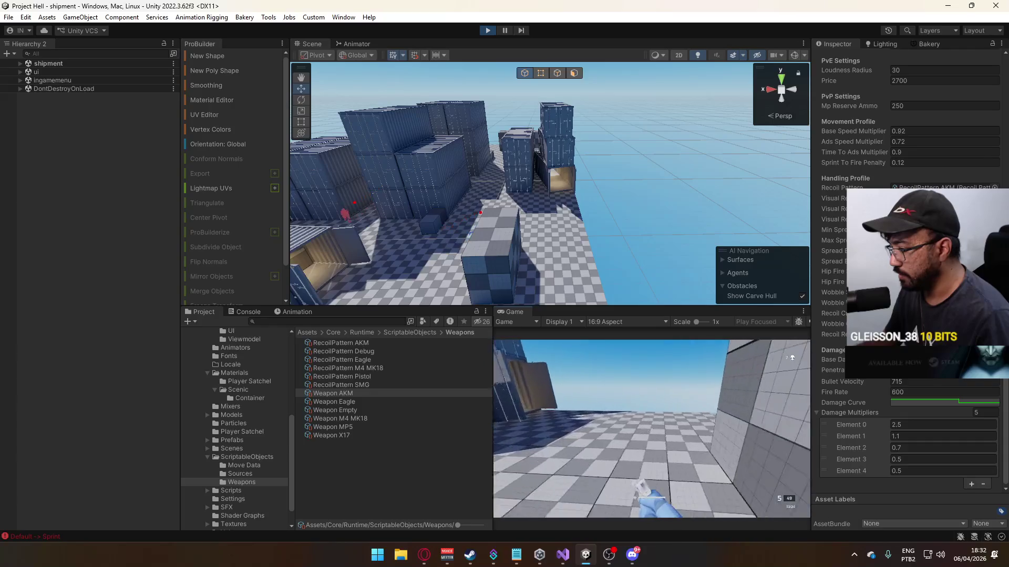
key(w)
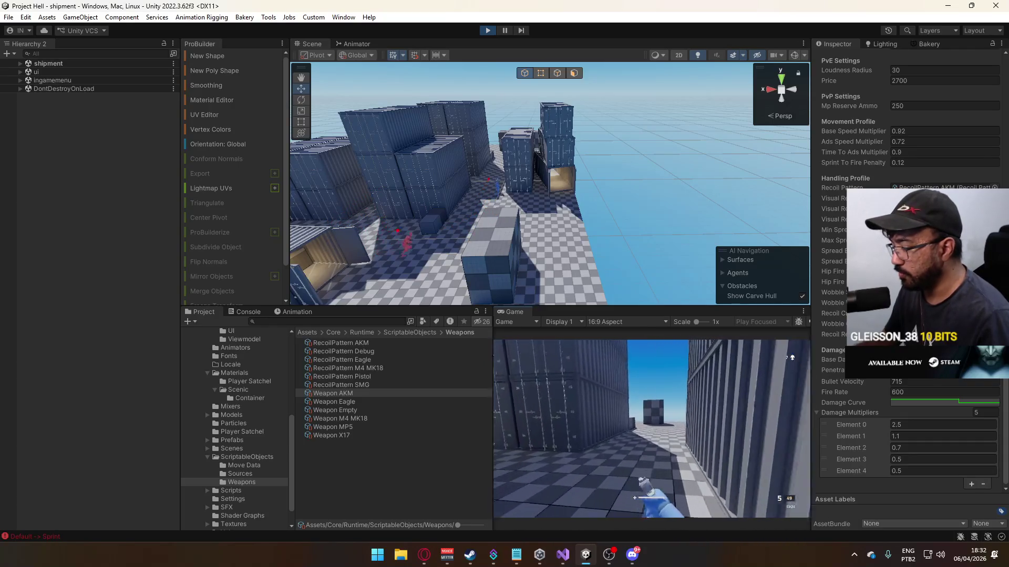
key(w)
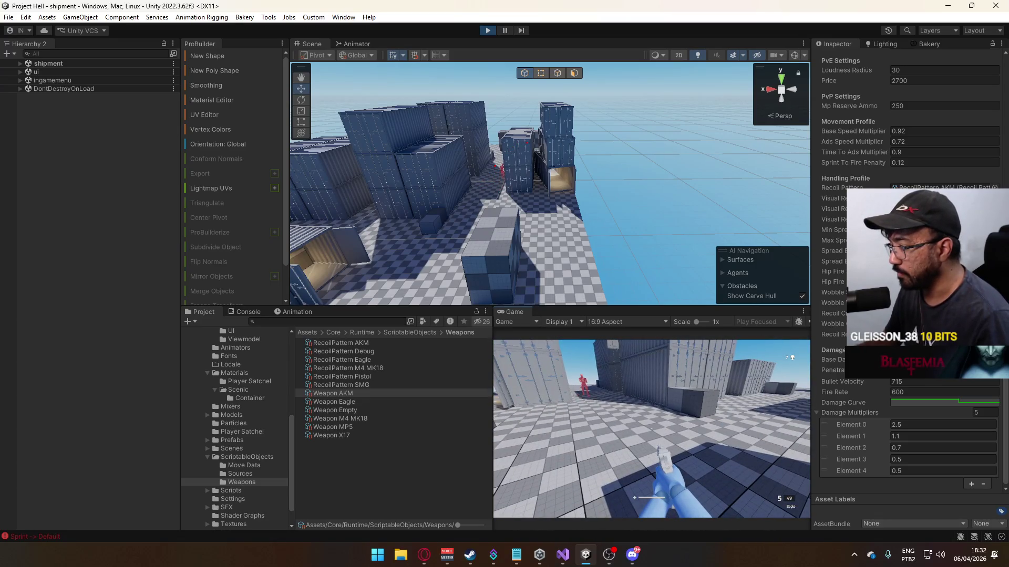
key(w)
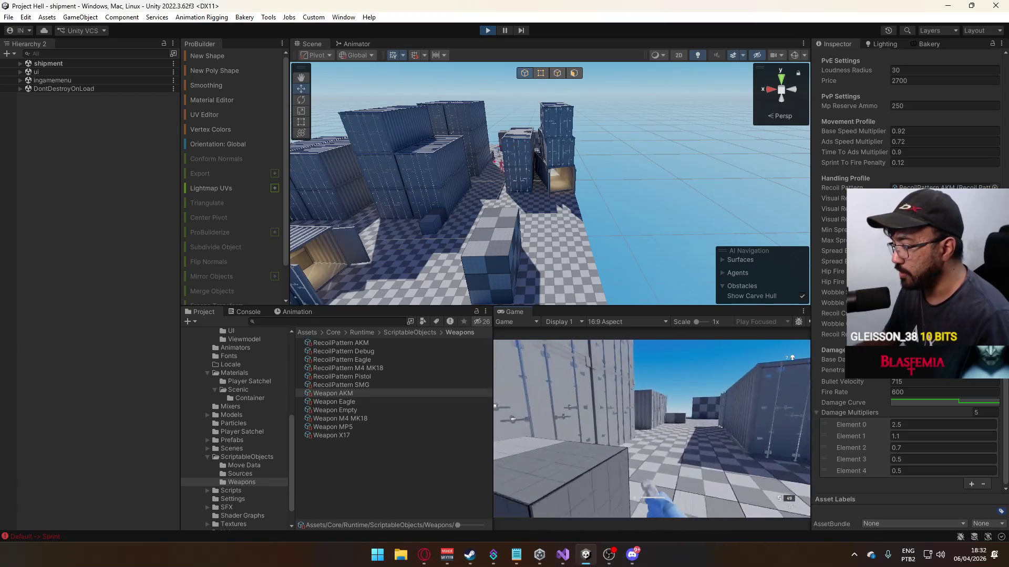
key(w)
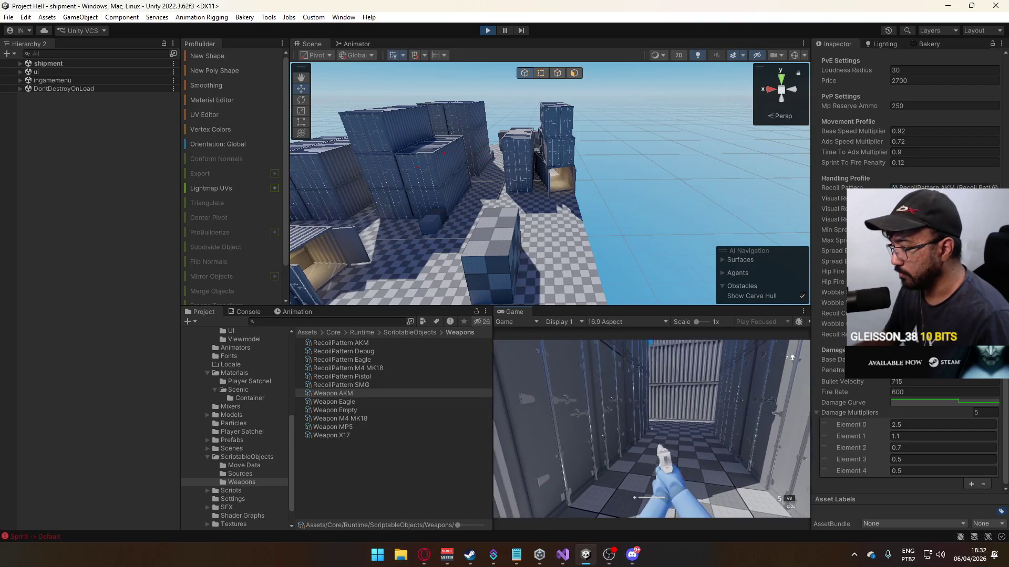
key(w)
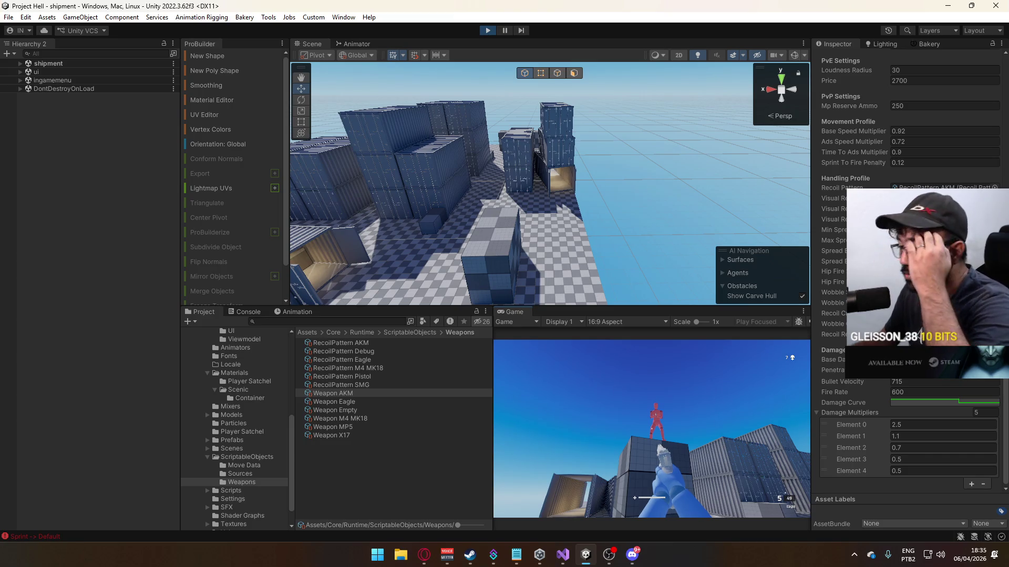
- Sprint across the blocks and shoot down the red enemy
key(shift)
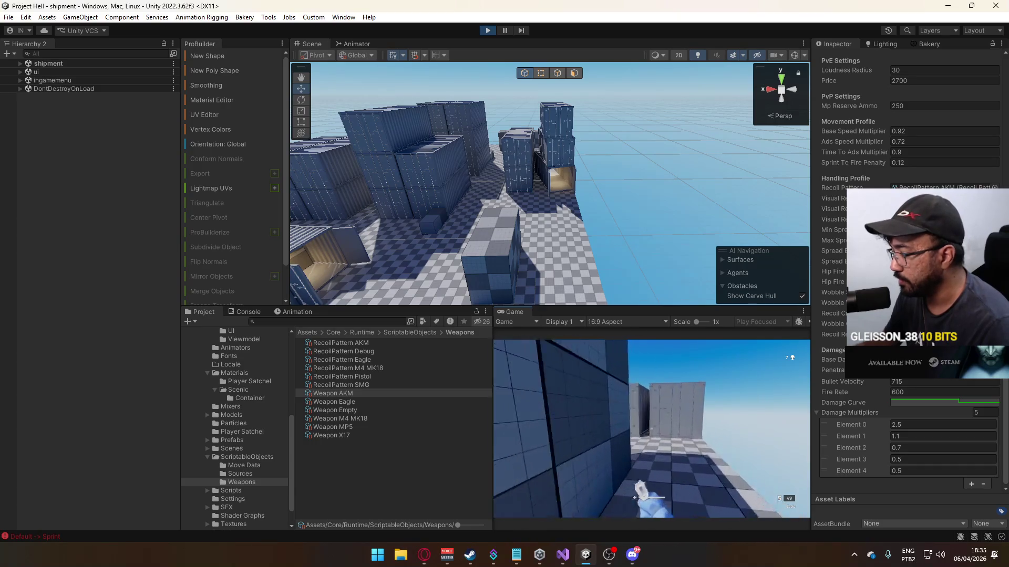
key(shift)
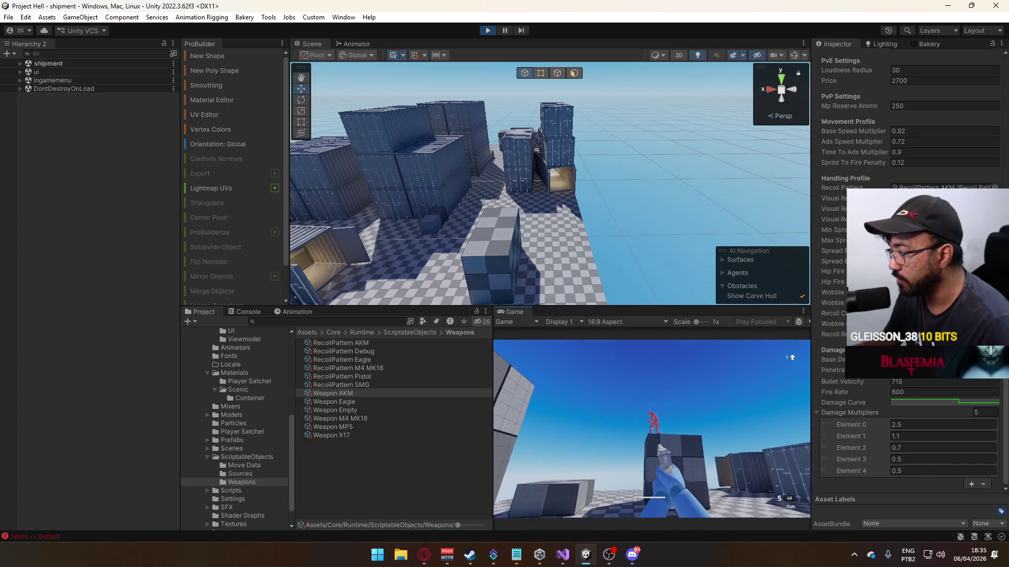
click(651, 428)
key(shift)
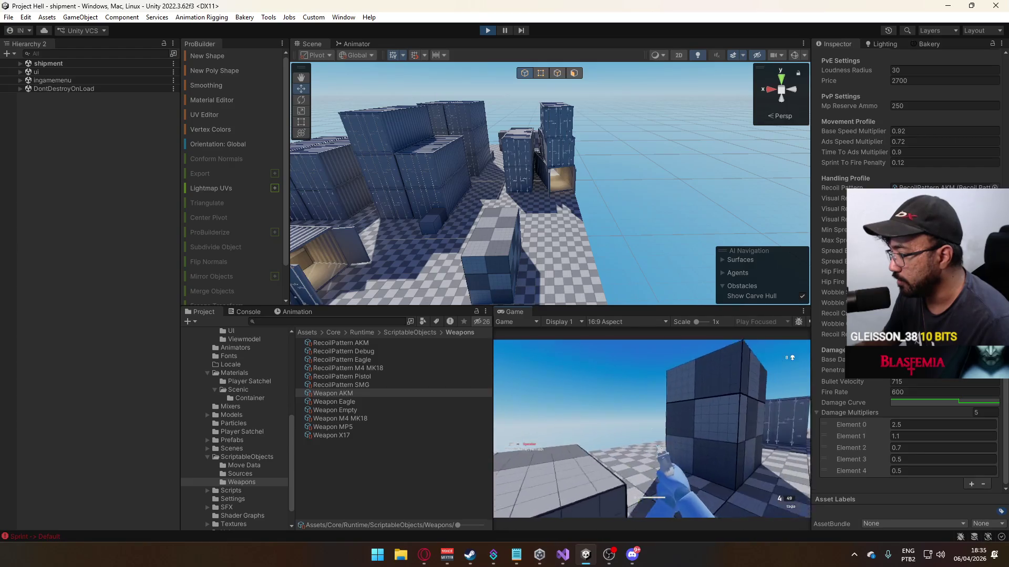
key(shift)
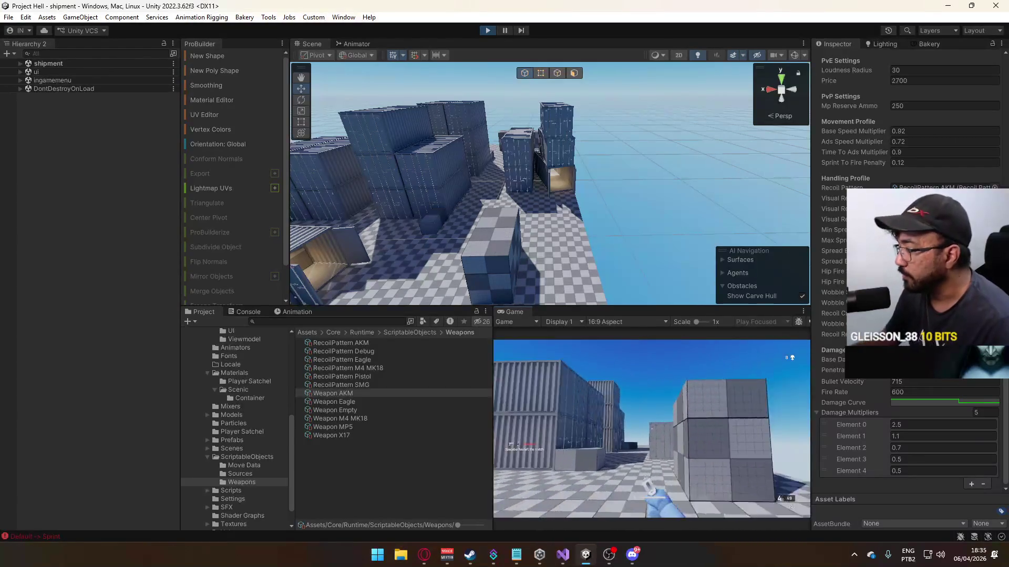
- Stop Play mode and bring Visual Studio to the front
key(super)
click(565, 59)
click(489, 29)
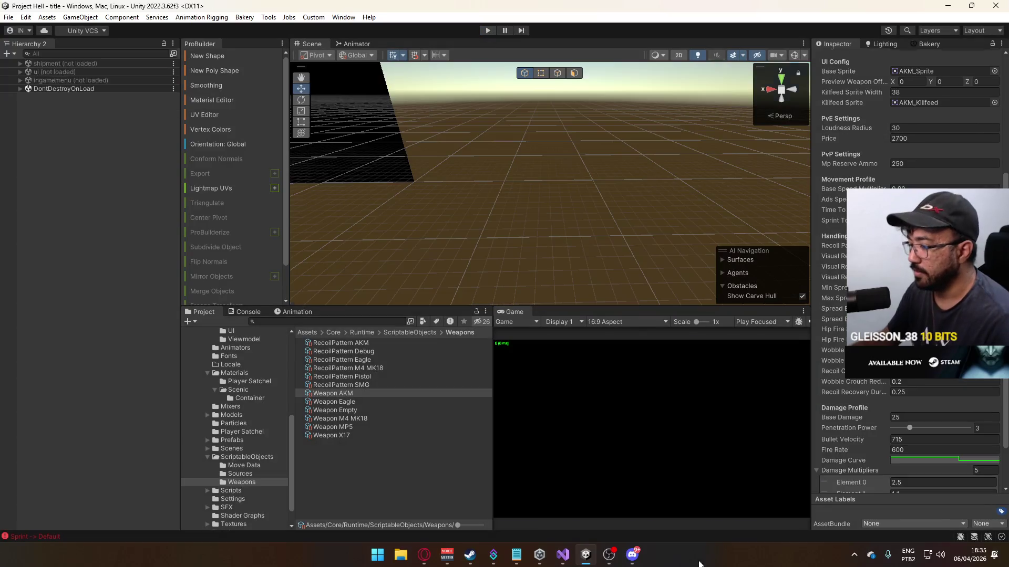
click(563, 555)
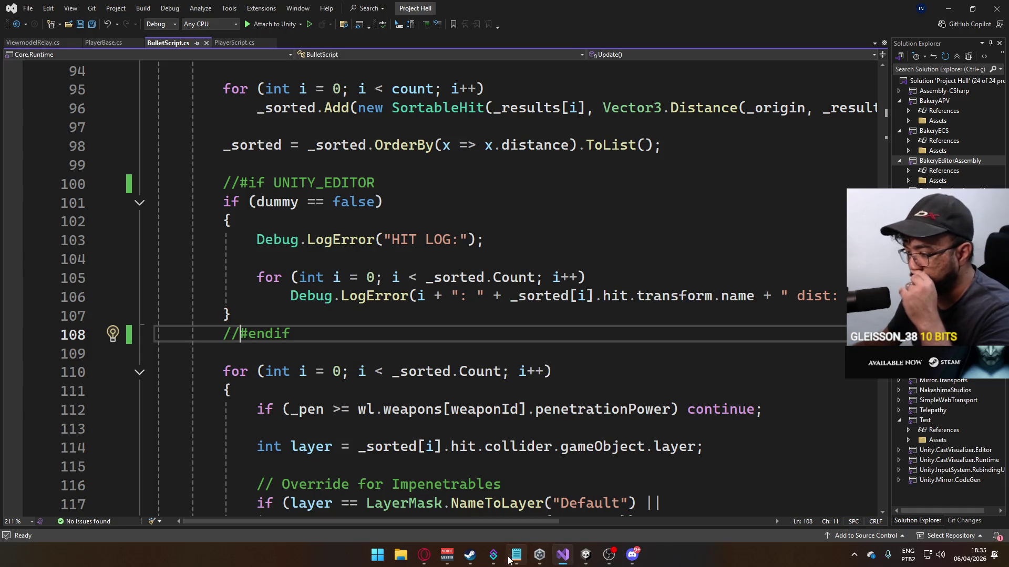
- Add the note 'kill debug: hitmarkers vs actual hits' after a blank line in the Notepad to-do list
click(517, 556)
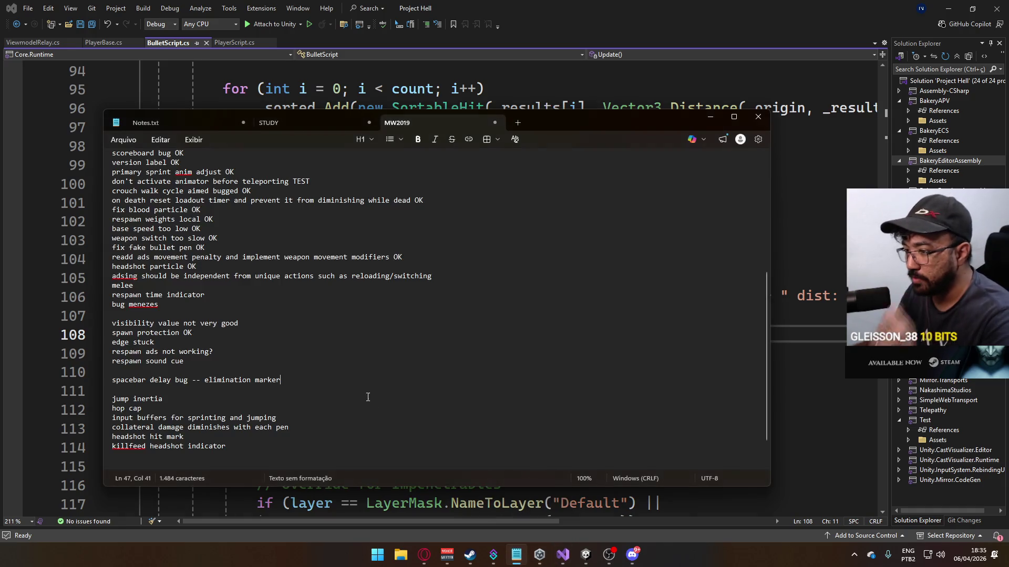
click(253, 457)
key(Return)
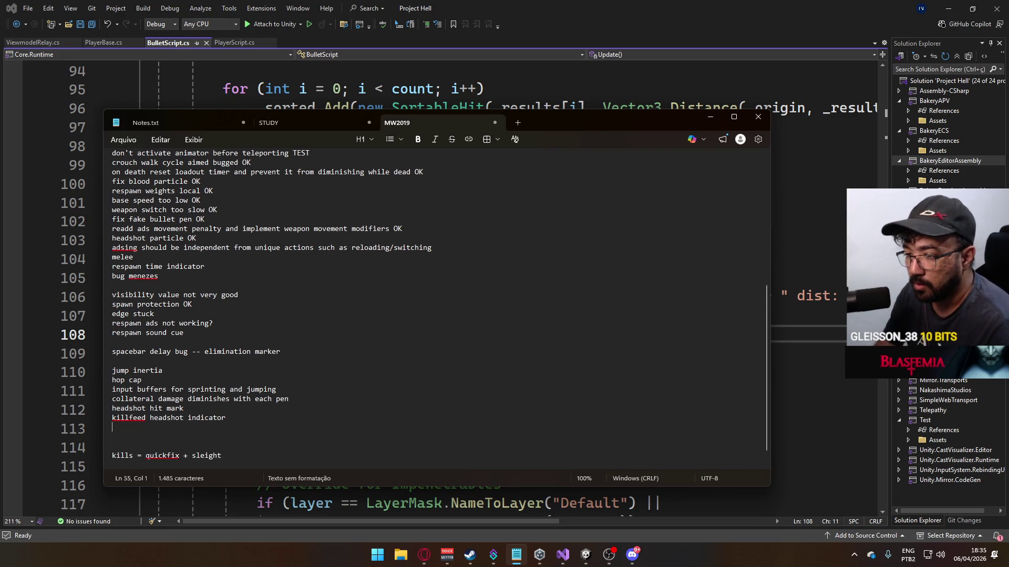
key(Return)
text(kill deb)
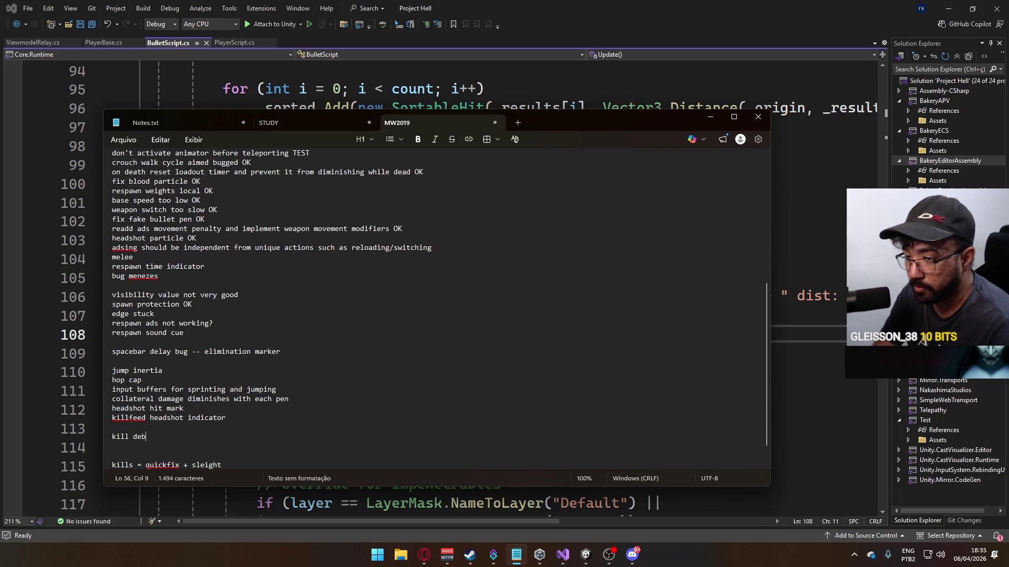
text(ug: hi)
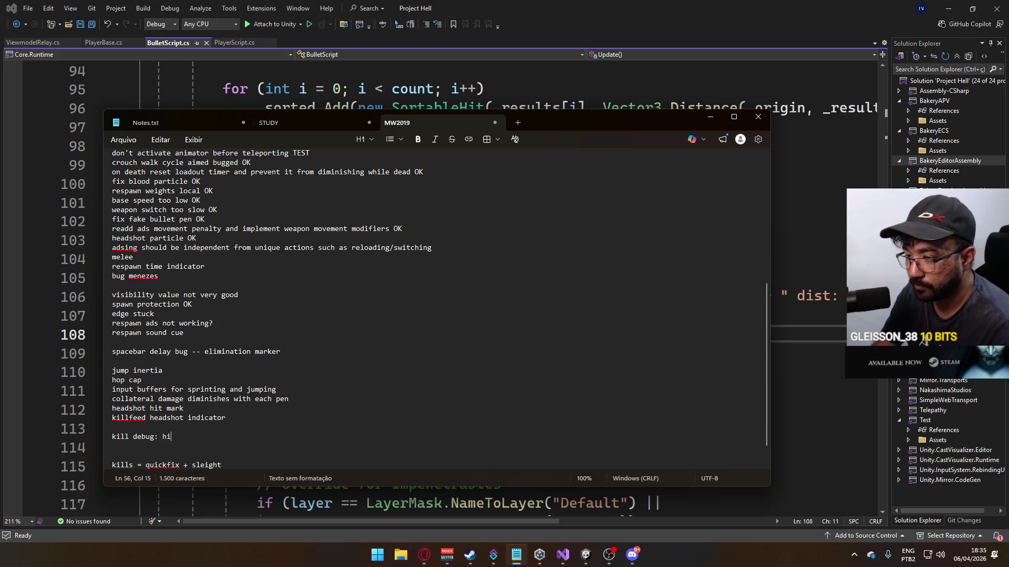
text(tmarkers v)
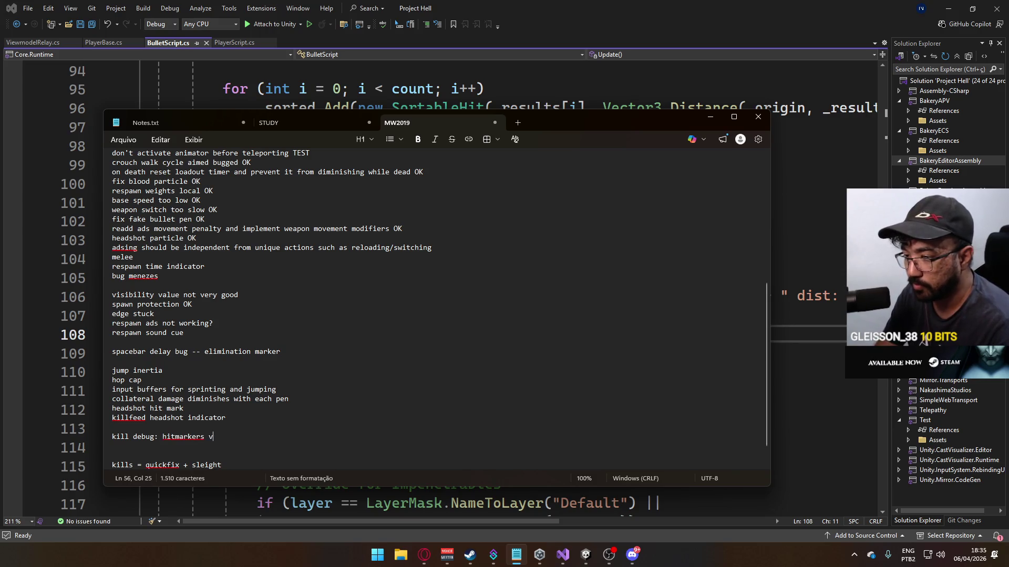
text(s actual )
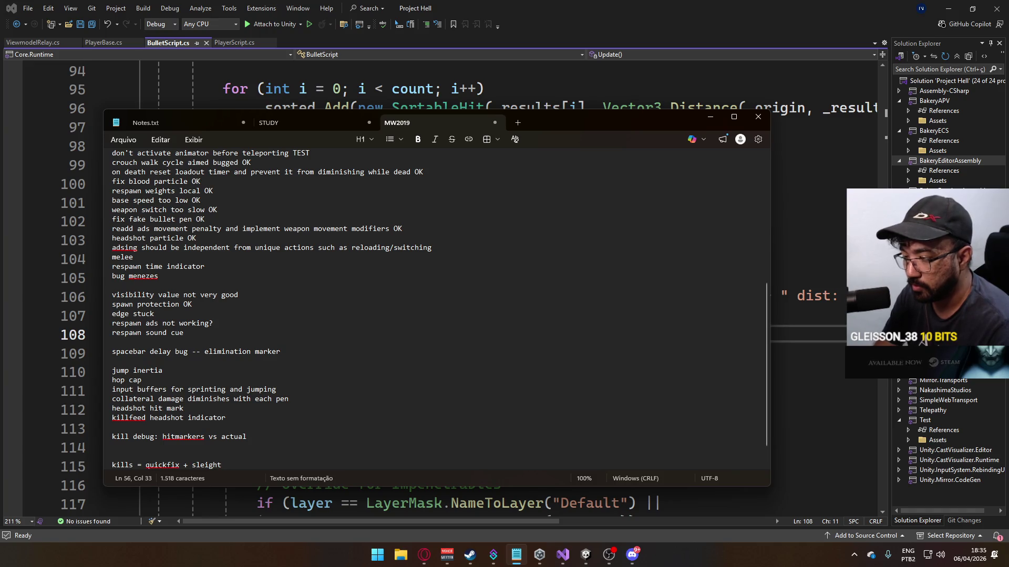
text(hits)
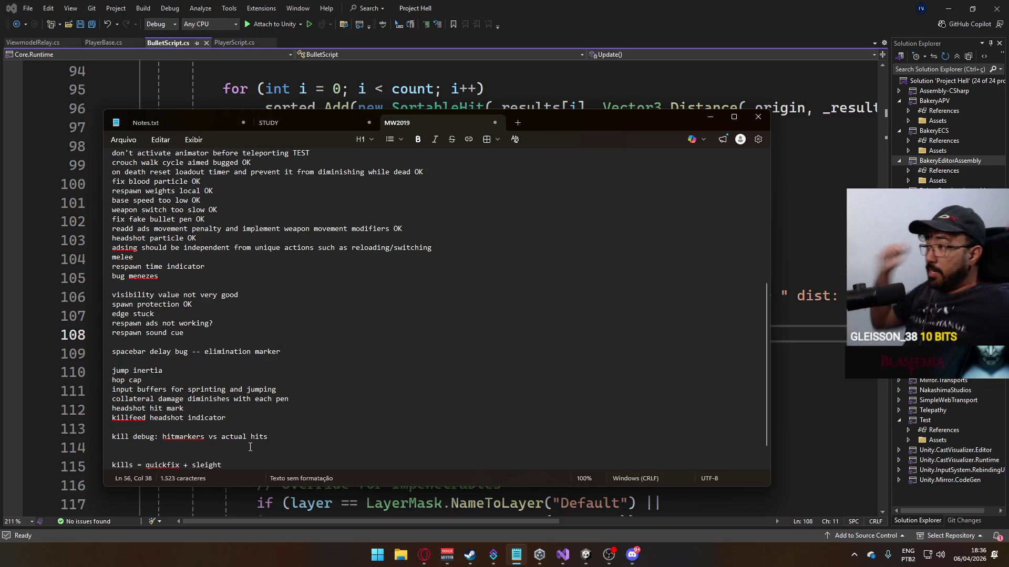
- Resume the paused music video in the browser and return to Visual Studio
click(423, 555)
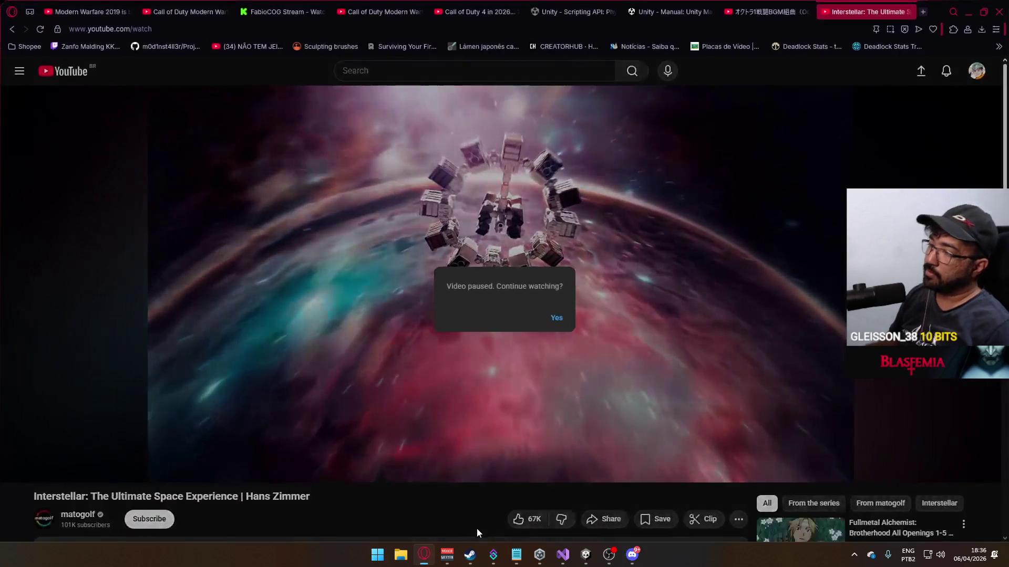
click(555, 319)
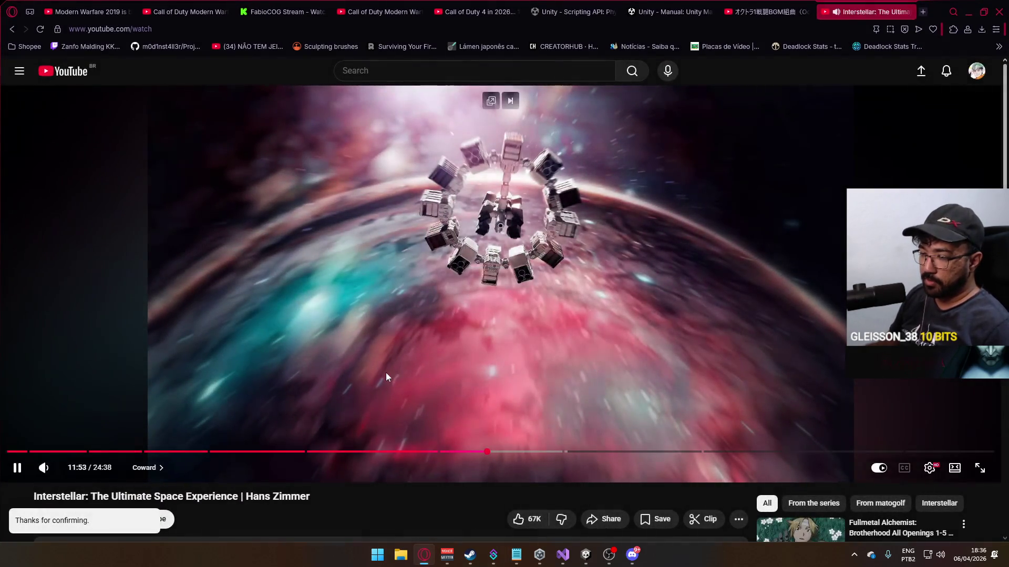
click(563, 554)
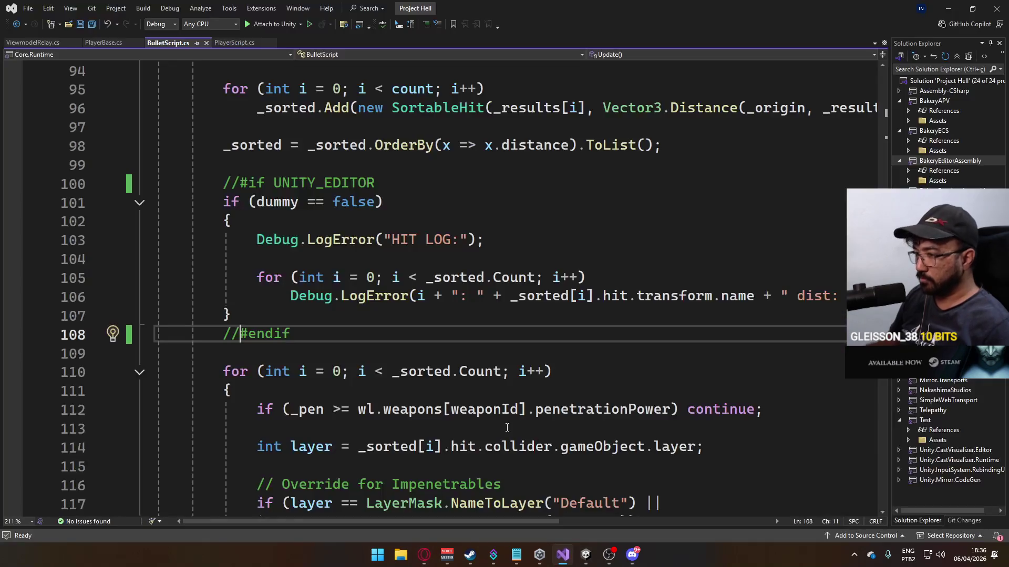
- Uncomment the #endif and #if UNITY_EDITOR directives and save BulletScript.cs
scroll(399, 354, up, 1)
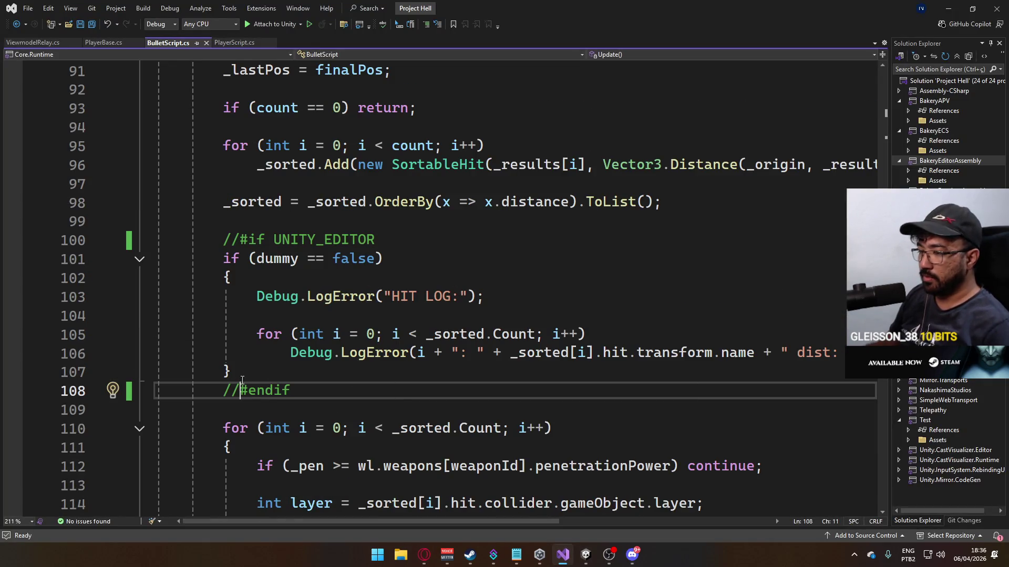
key(ctrl+k)
key(ctrl+u)
key(Up)
key(Up)
key(Up)
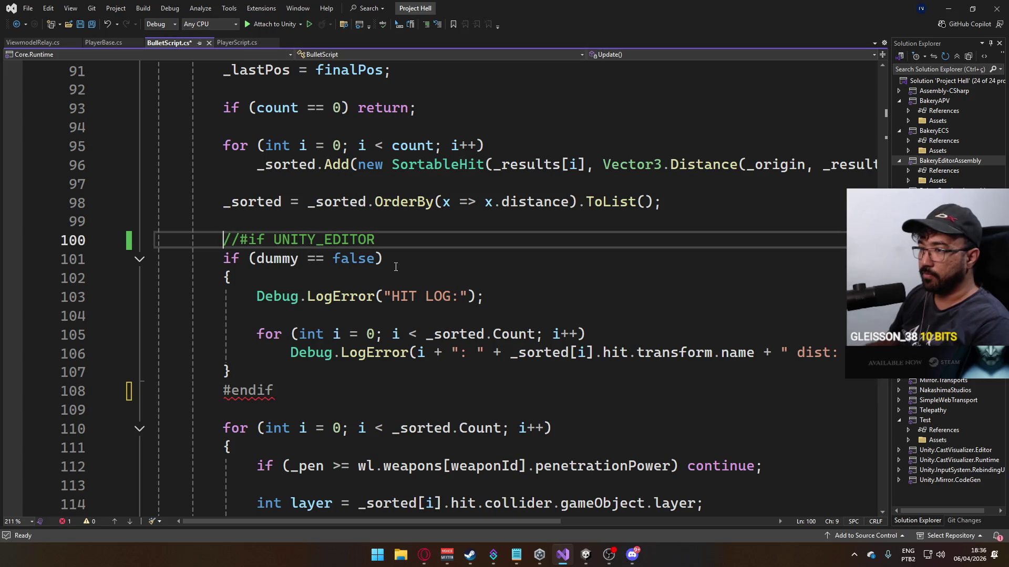
key(ctrl+k)
key(ctrl+u)
key(ctrl+s)
- Look back over the SortableHit class and Update method, then return to the Unity editor
scroll(399, 294, up, 10)
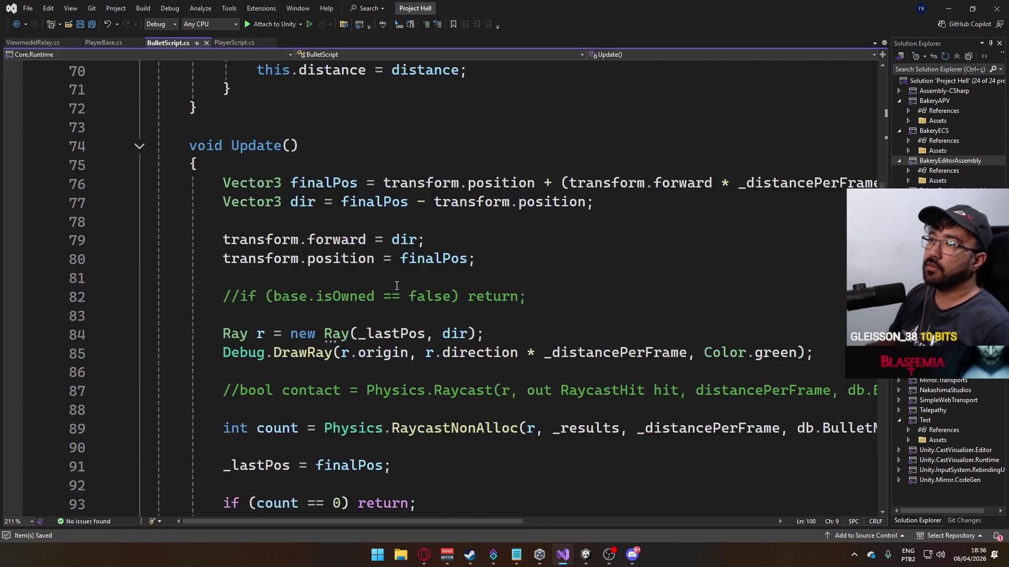
scroll(400, 283, up, 20)
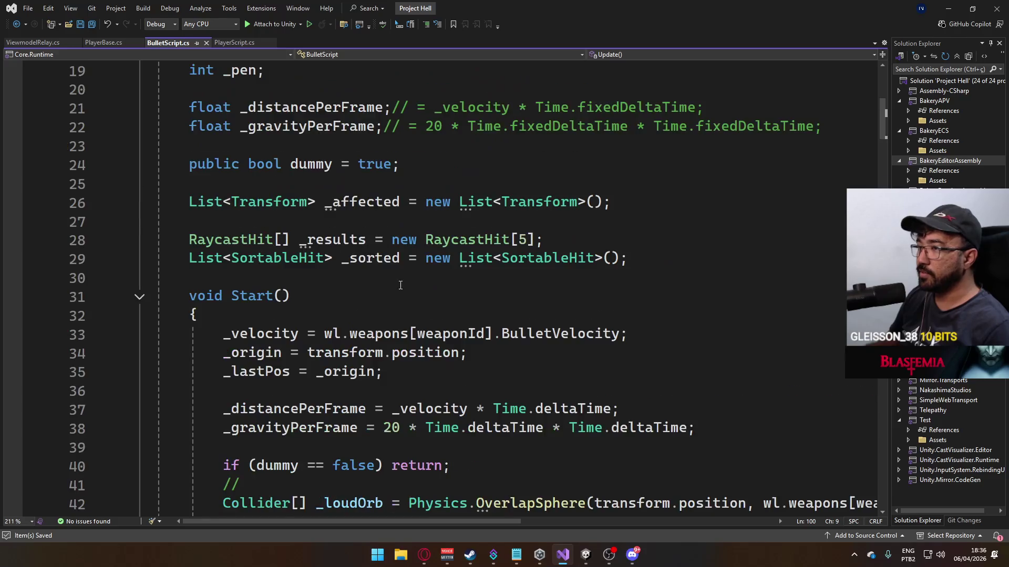
scroll(402, 284, down, 13)
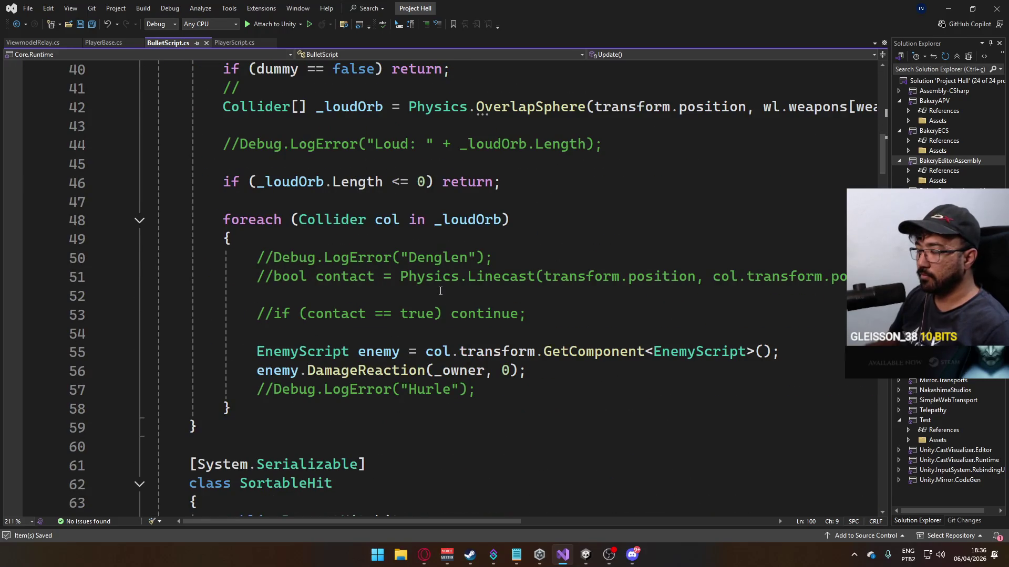
scroll(440, 291, down, 2)
scroll(442, 289, up, 13)
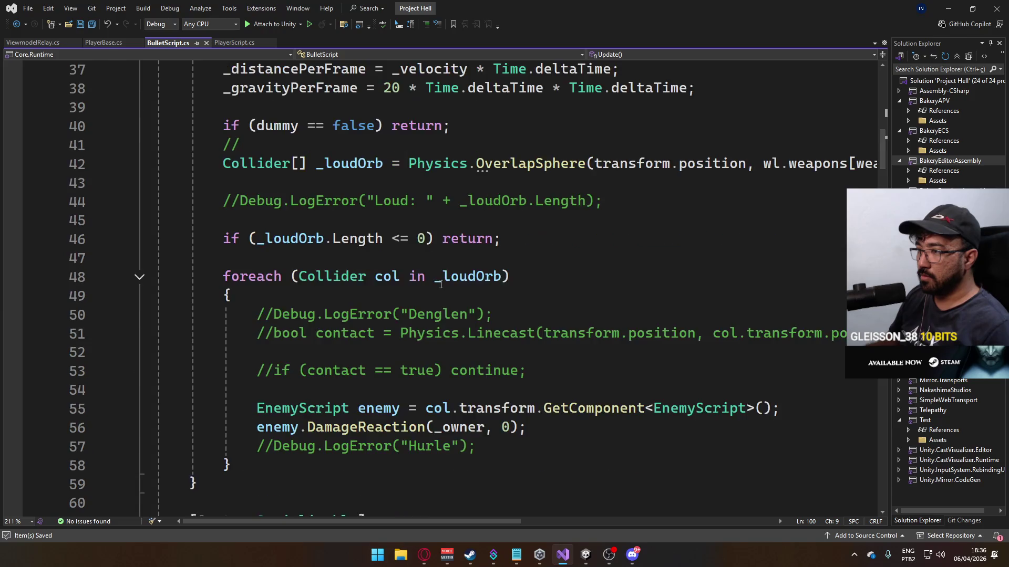
scroll(443, 287, up, 2)
scroll(440, 294, down, 11)
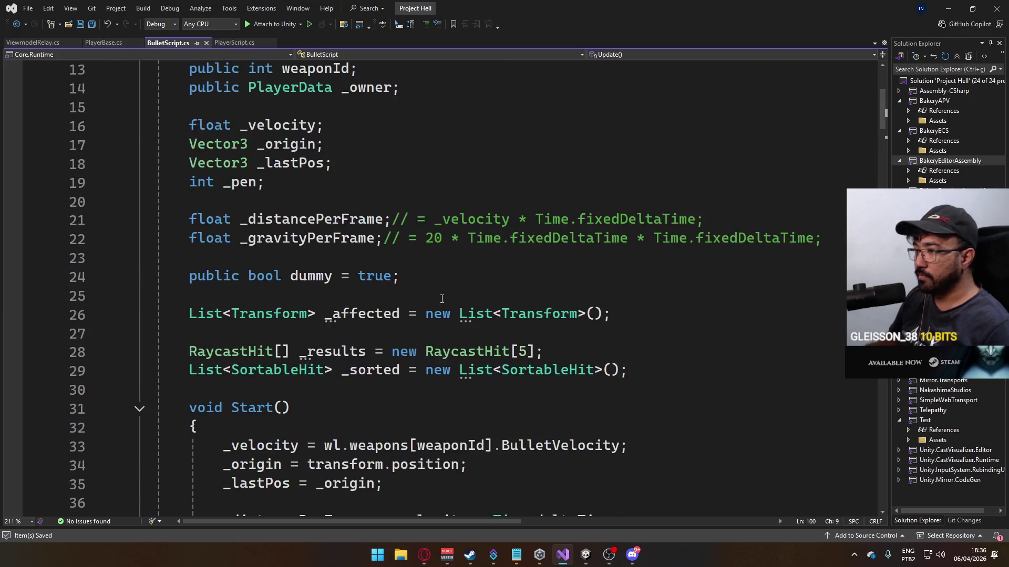
scroll(438, 302, down, 20)
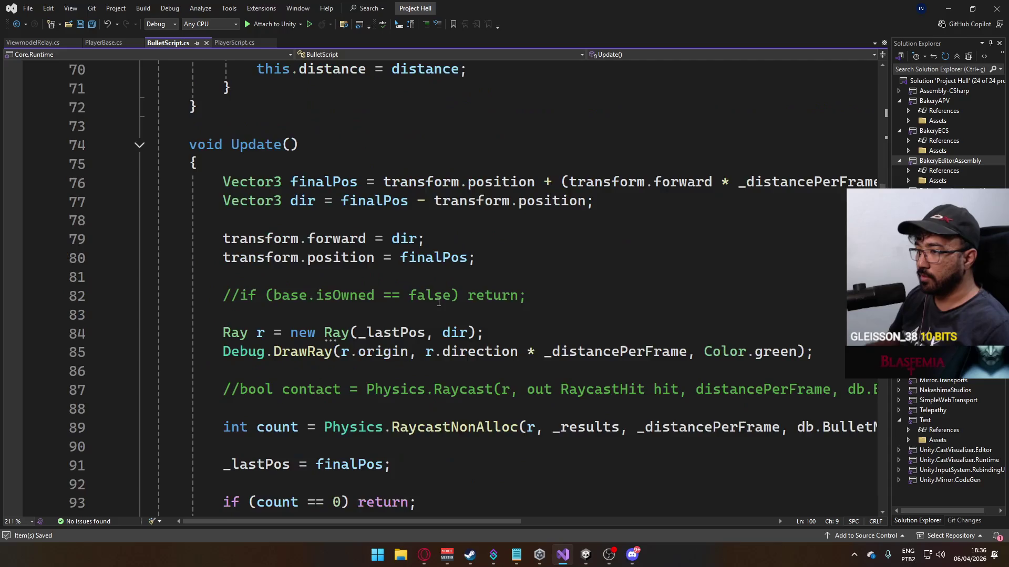
scroll(439, 302, down, 15)
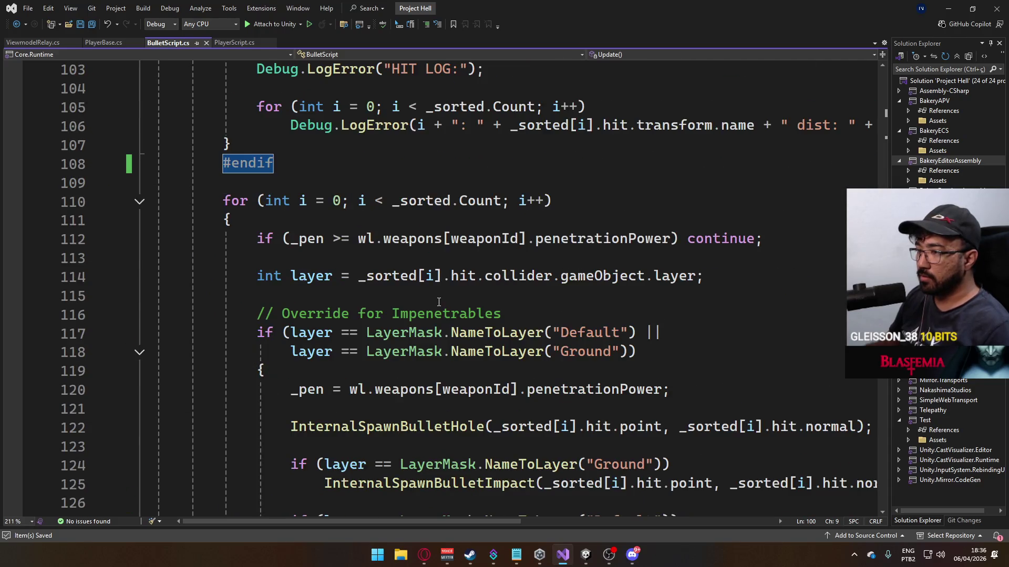
scroll(439, 301, down, 7)
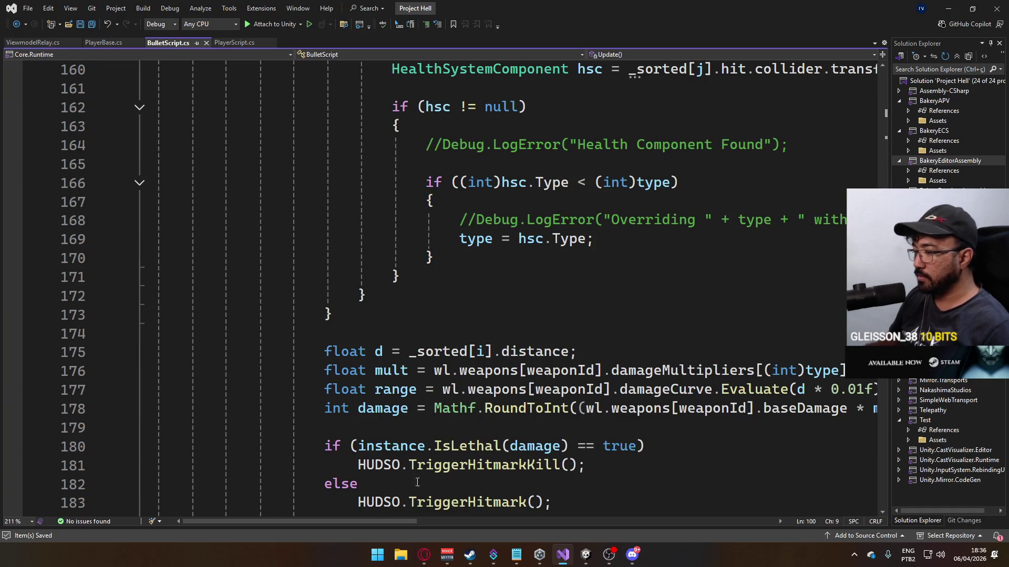
scroll(489, 421, up, 10)
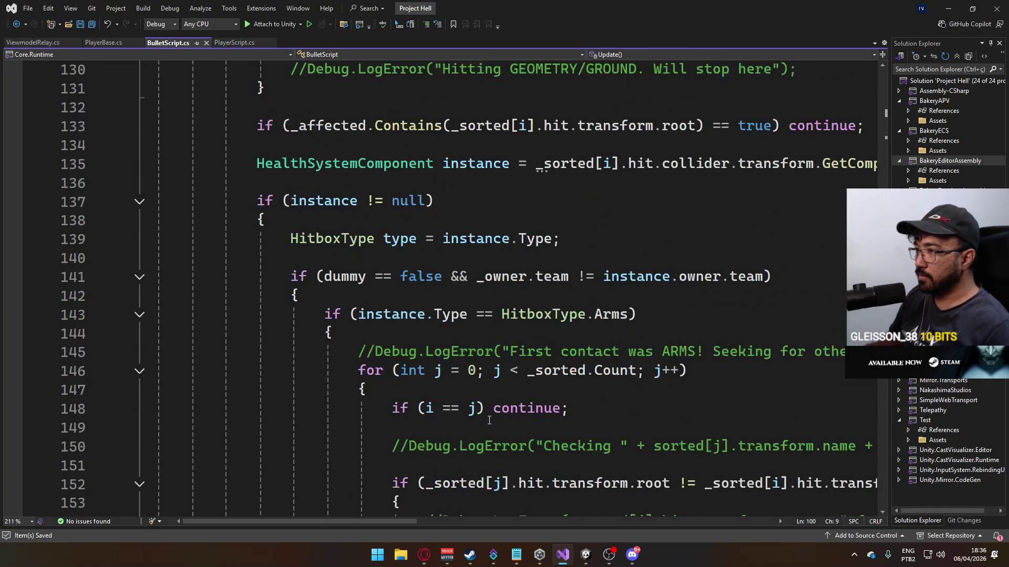
scroll(489, 420, up, 14)
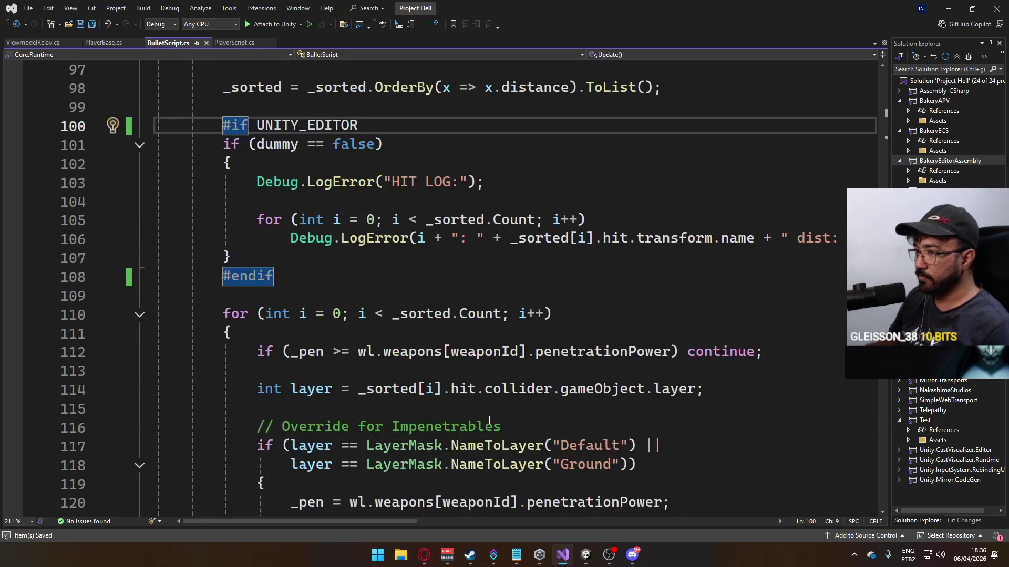
scroll(489, 421, up, 9)
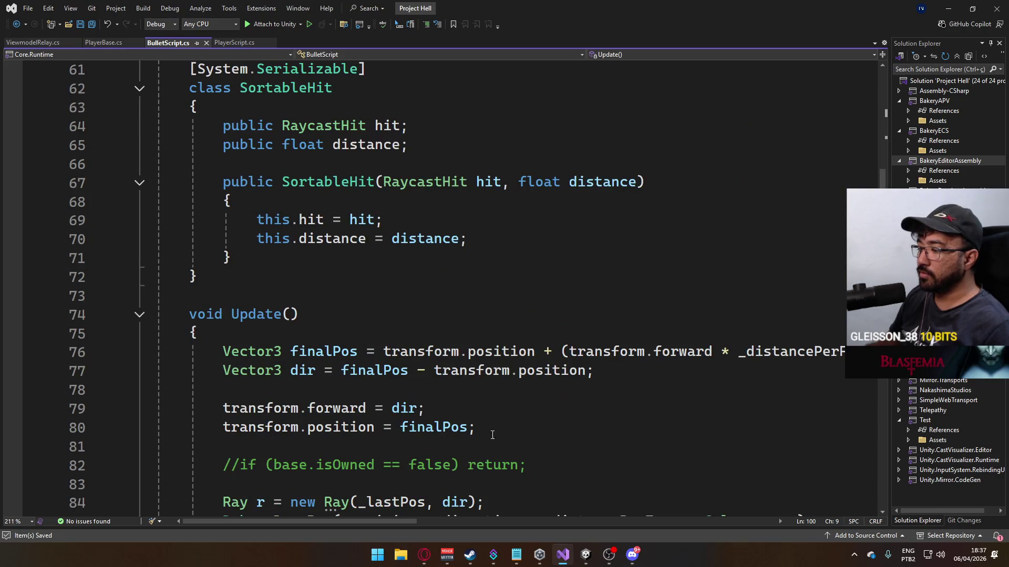
click(579, 557)
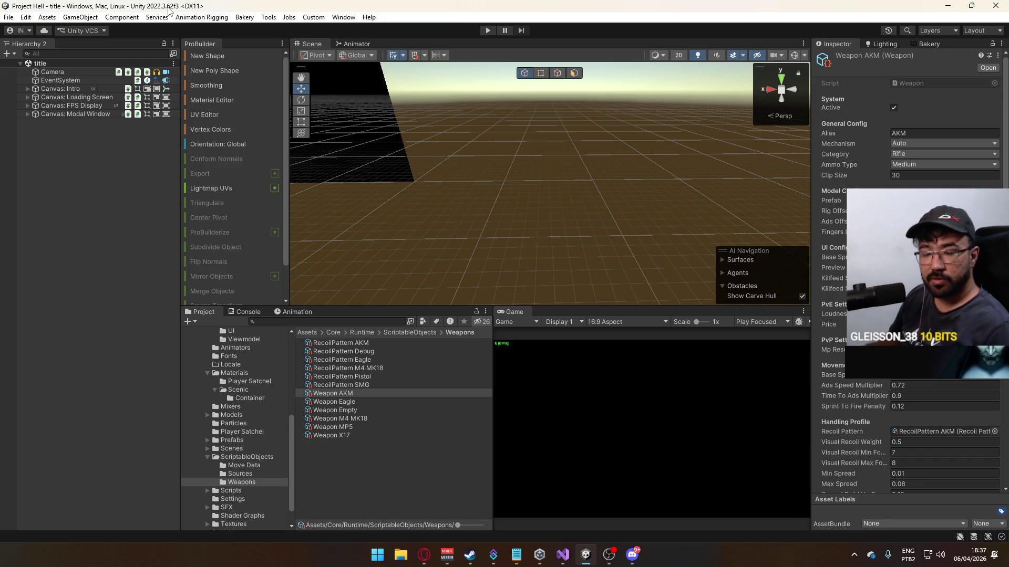
- Dismiss the accidentally opened browser window and get back to Visual Studio's BulletScript.cs
click(427, 561)
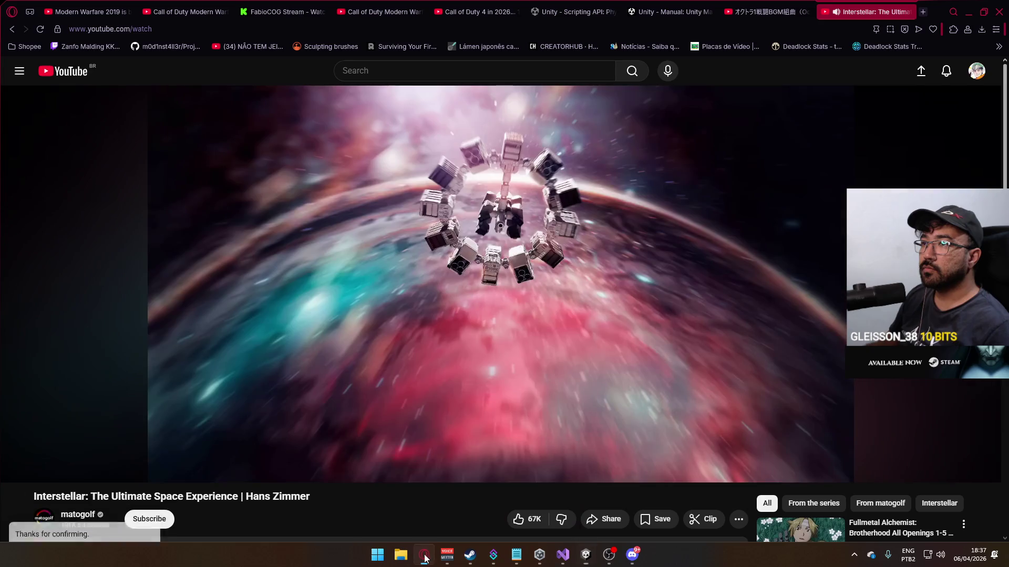
click(425, 554)
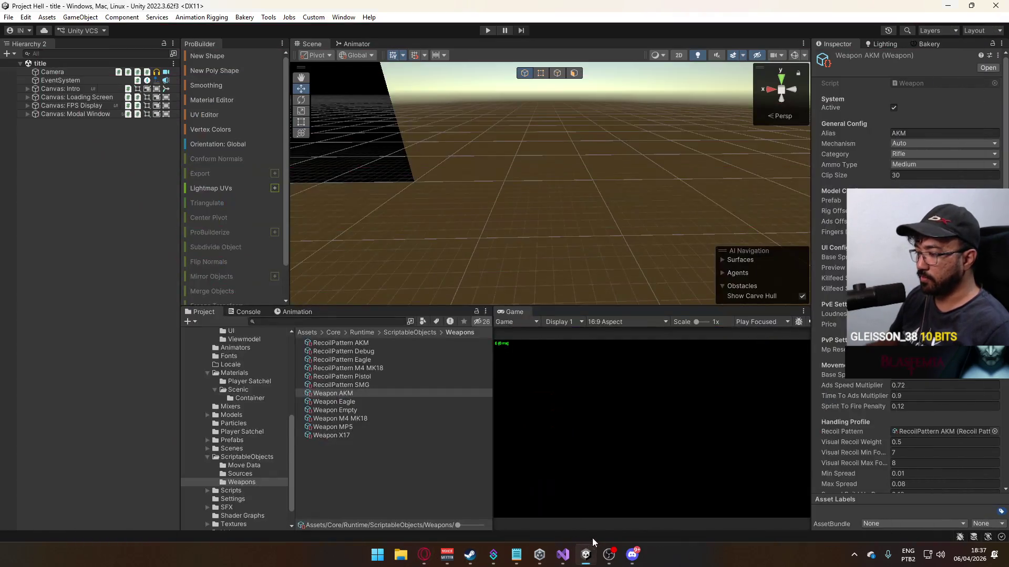
click(563, 555)
- Review BulletScript.cs's Update loop, then switch to PlayerScript.cs
scroll(419, 312, down, 12)
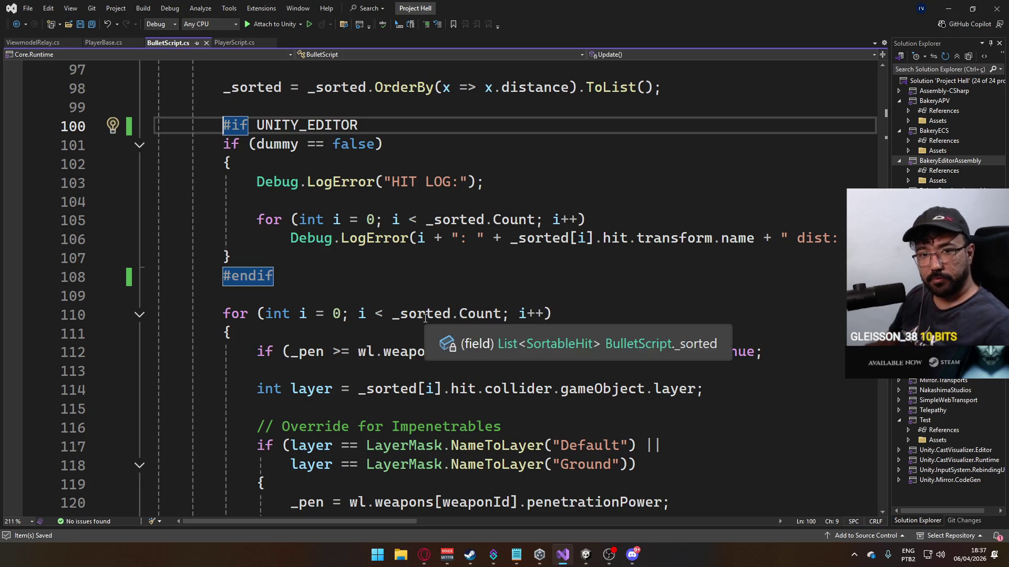
scroll(426, 318, down, 6)
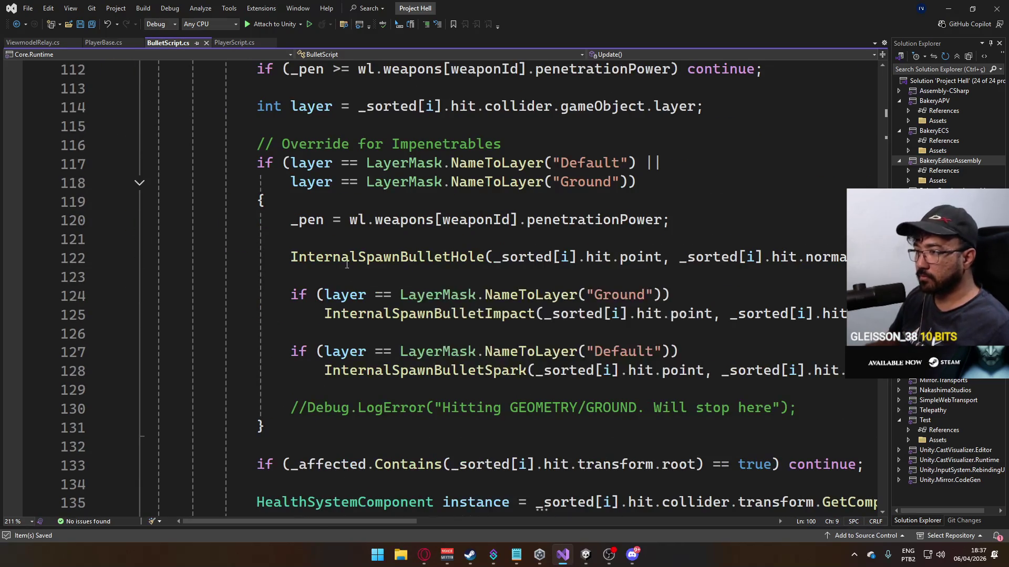
scroll(325, 247, down, 7)
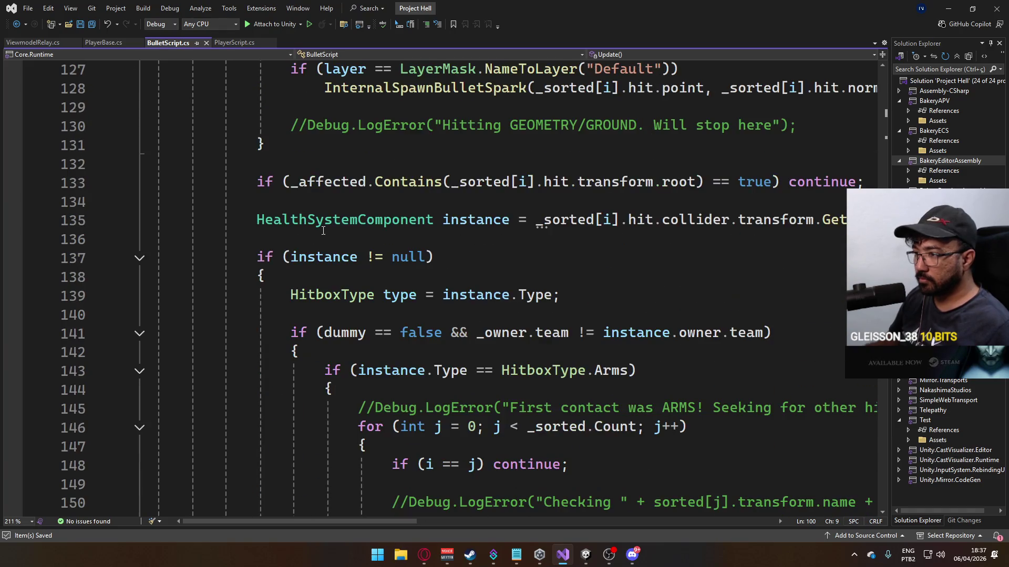
scroll(322, 231, down, 9)
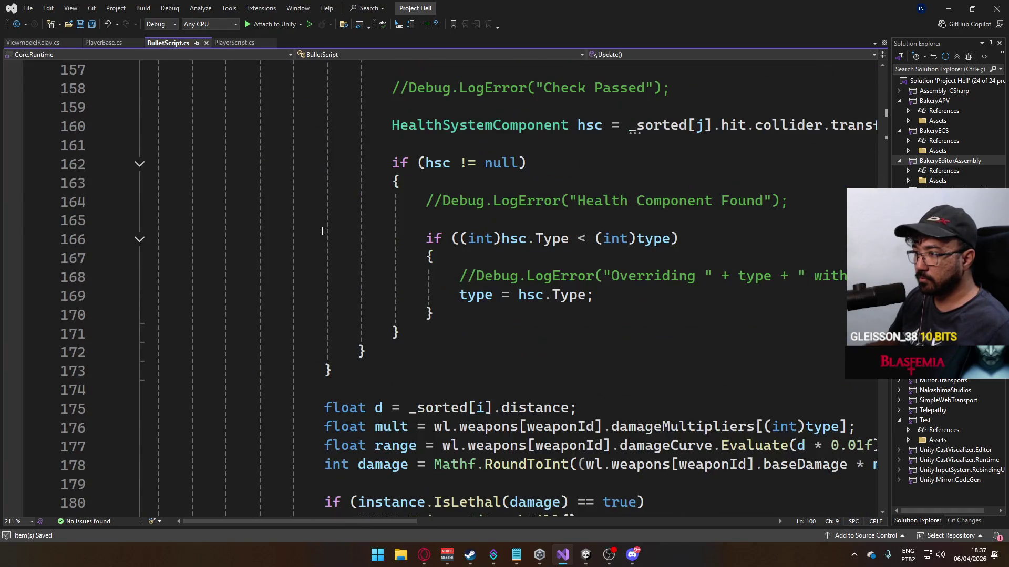
scroll(322, 231, up, 3)
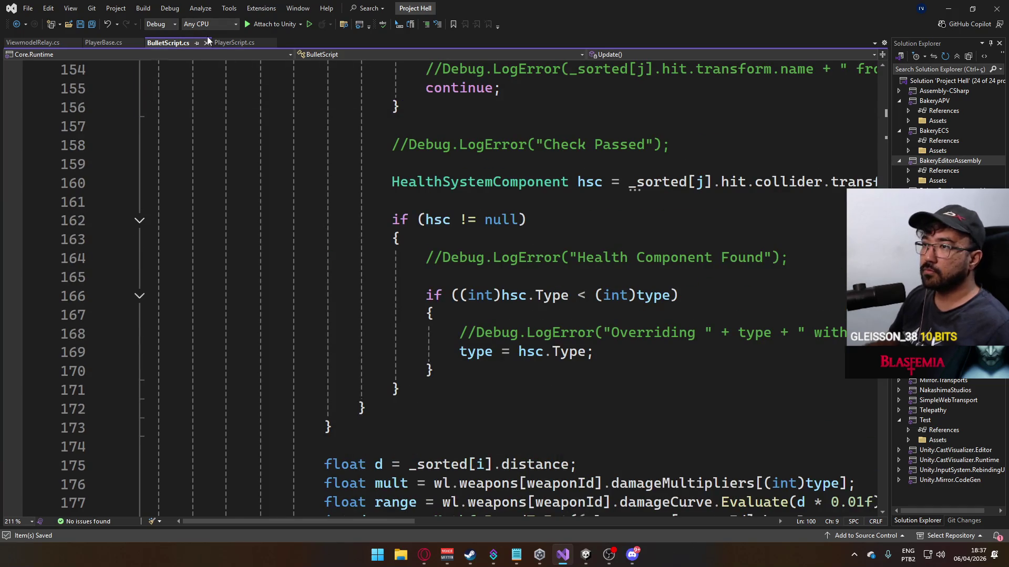
click(233, 42)
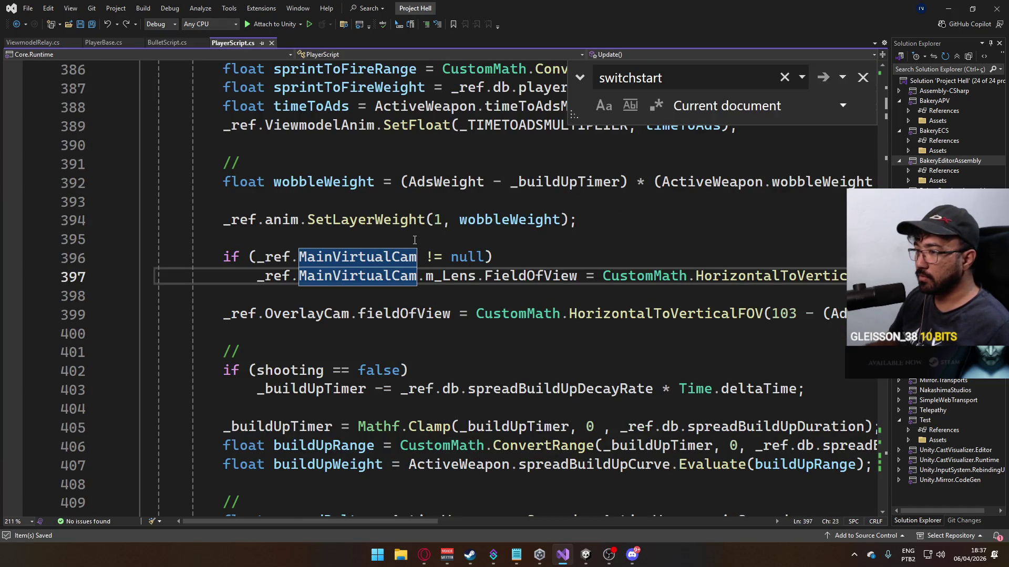
- Cut the two MainVirtualCam field-of-view lines out of Update and remove the leftover blank line
click(231, 256)
drag(436, 522, 666, 520)
shift+click(782, 285)
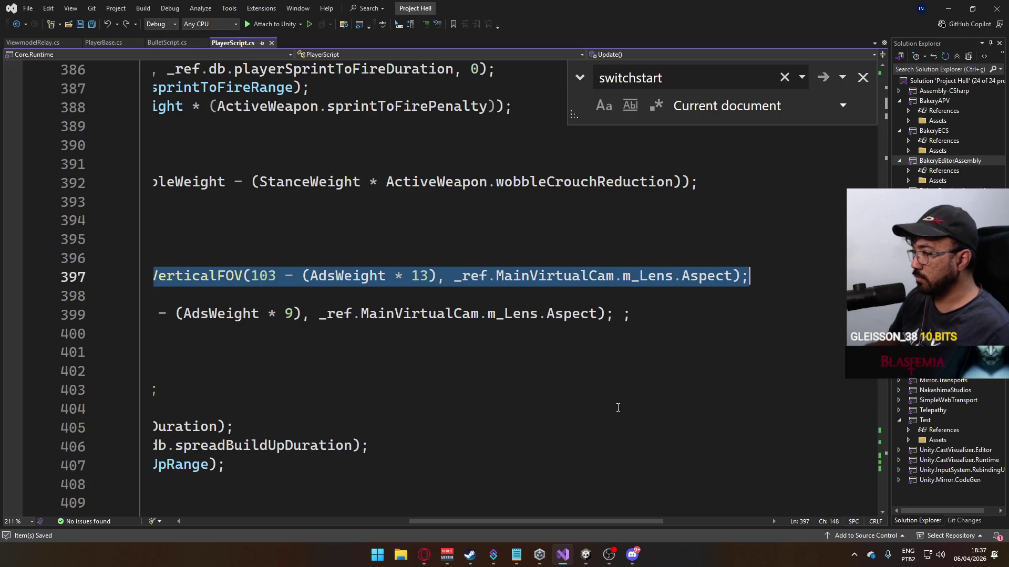
key(Delete)
drag(414, 515, 361, 515)
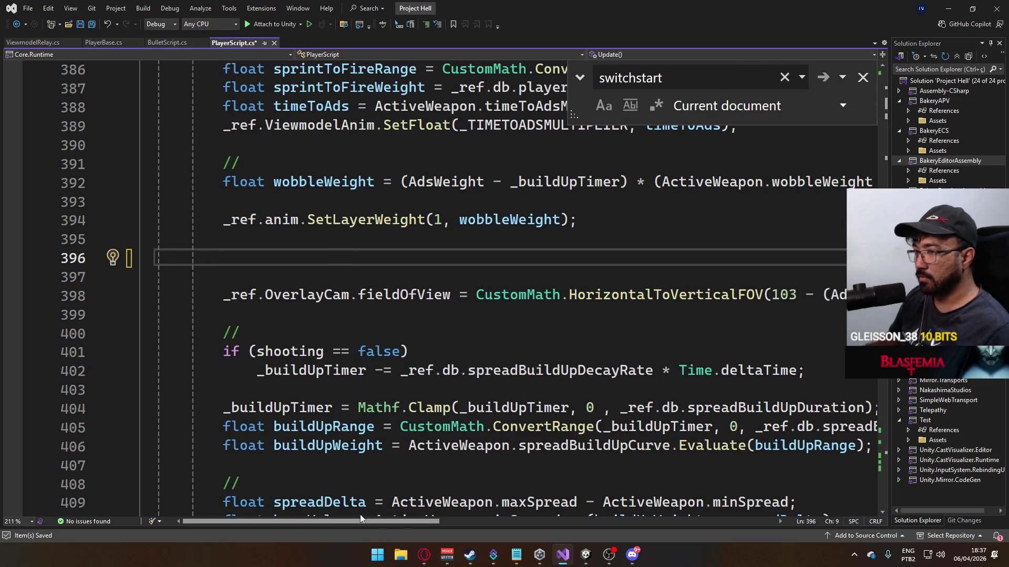
key(Delete)
key(Up)
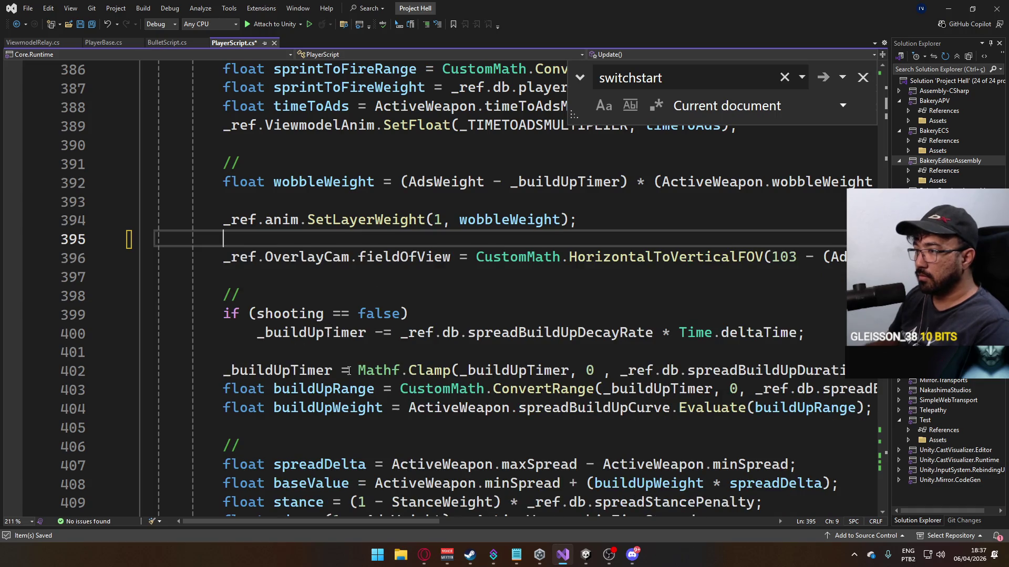
- Paste the field-of-view code into the empty ADSProcessing method
scroll(327, 326, down, 16)
scroll(359, 359, down, 3)
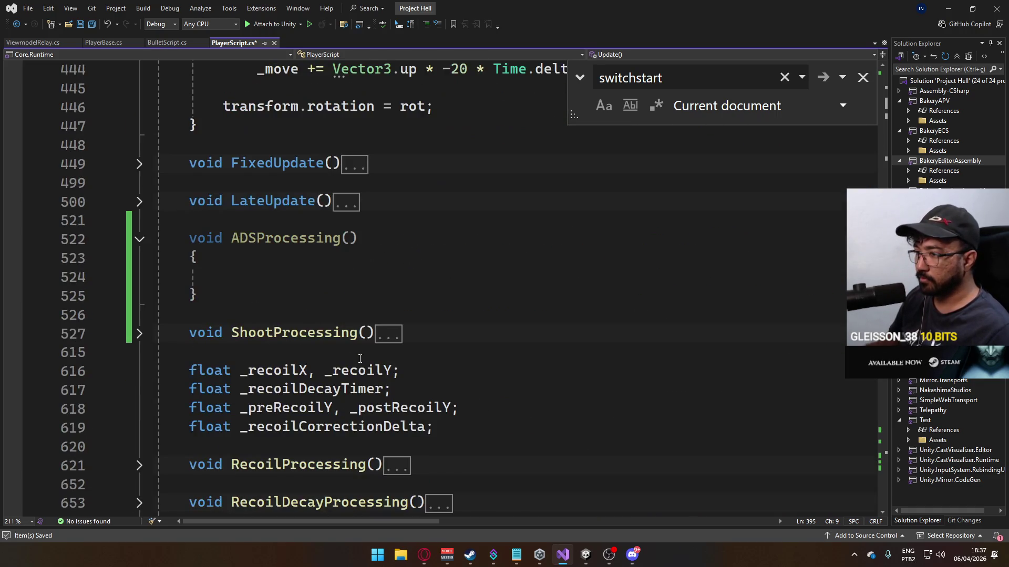
click(328, 277)
key(ctrl+v)
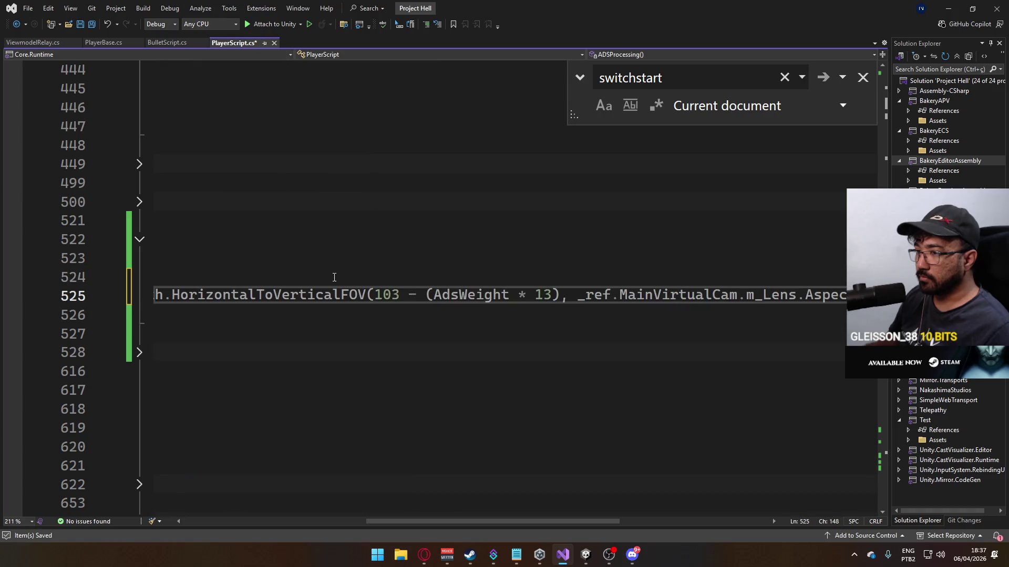
drag(458, 522, 275, 522)
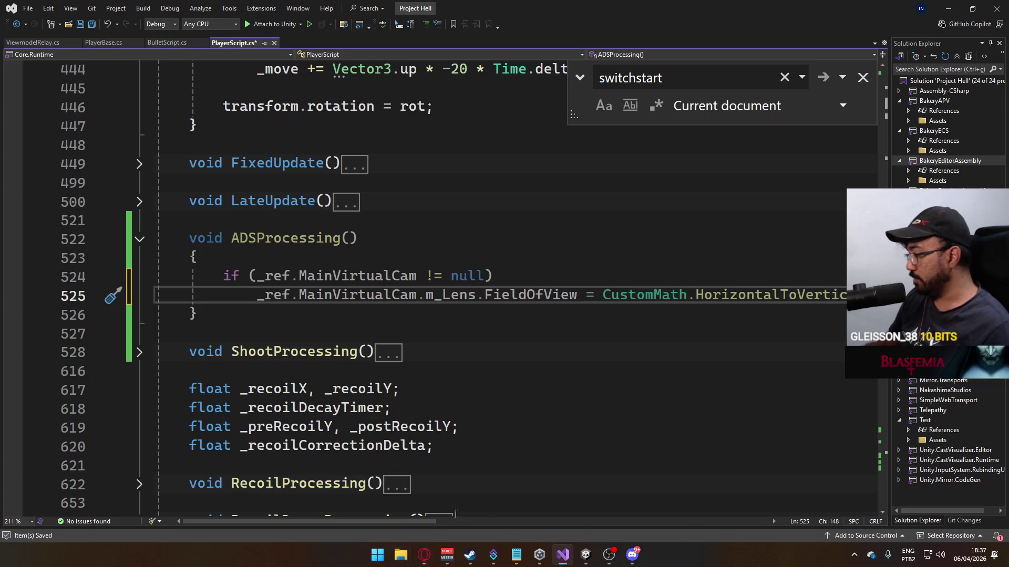
click(400, 555)
- Navigate in File Explorer to the D:\Unity projects folder
click(298, 288)
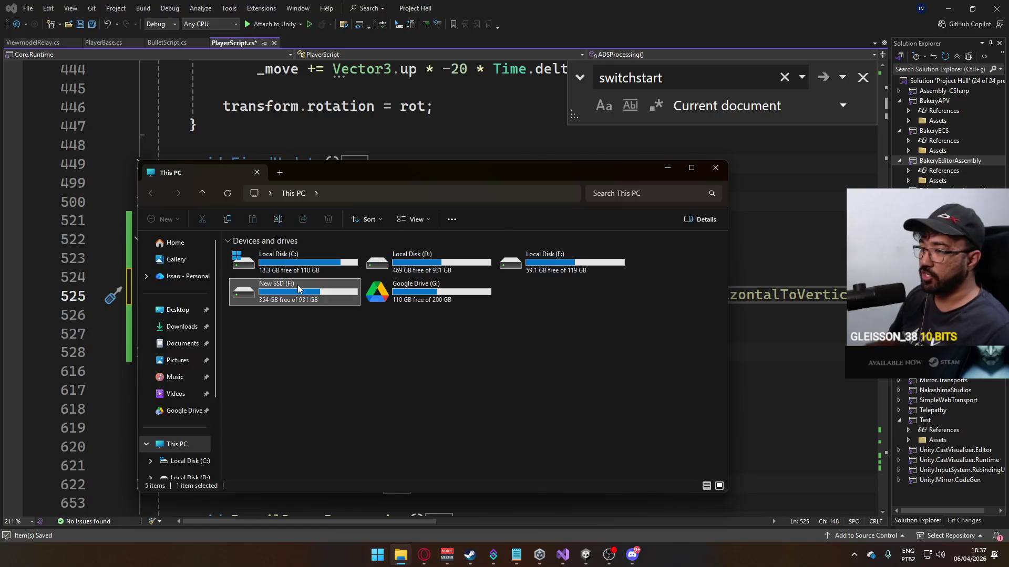
double_click(297, 288)
click(293, 193)
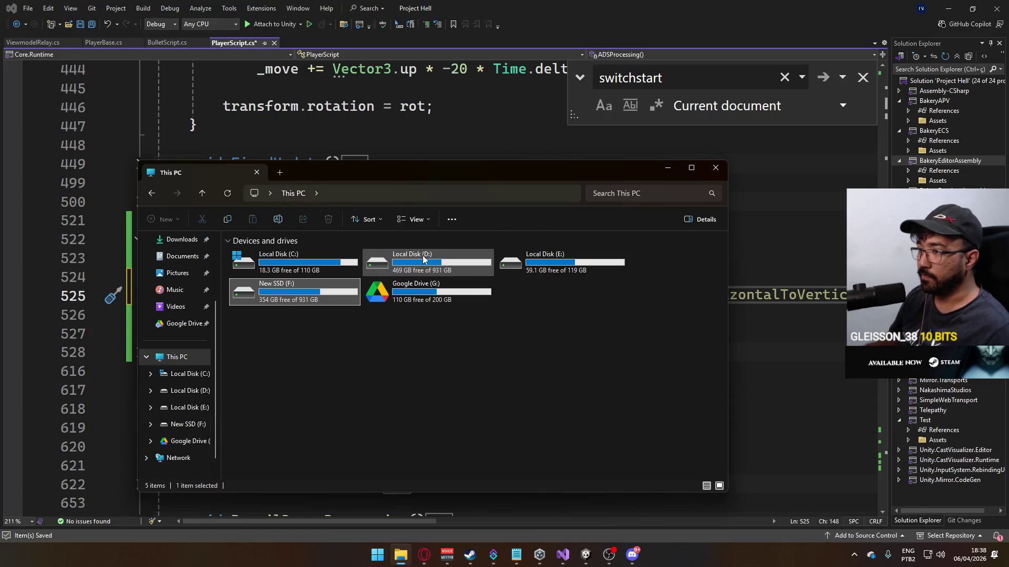
double_click(424, 258)
scroll(292, 365, down, 5)
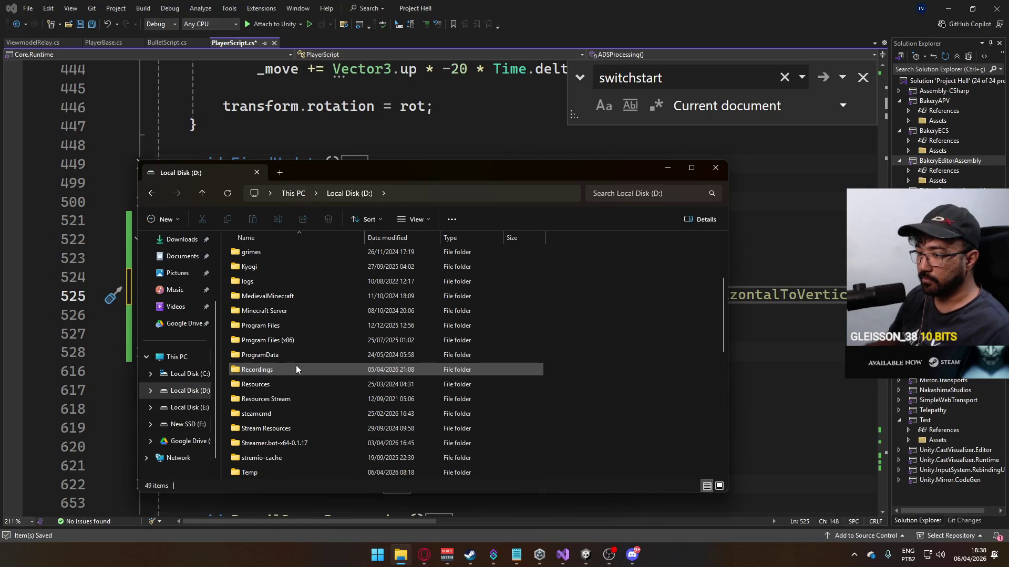
scroll(285, 423, down, 3)
double_click(290, 413)
scroll(295, 374, down, 8)
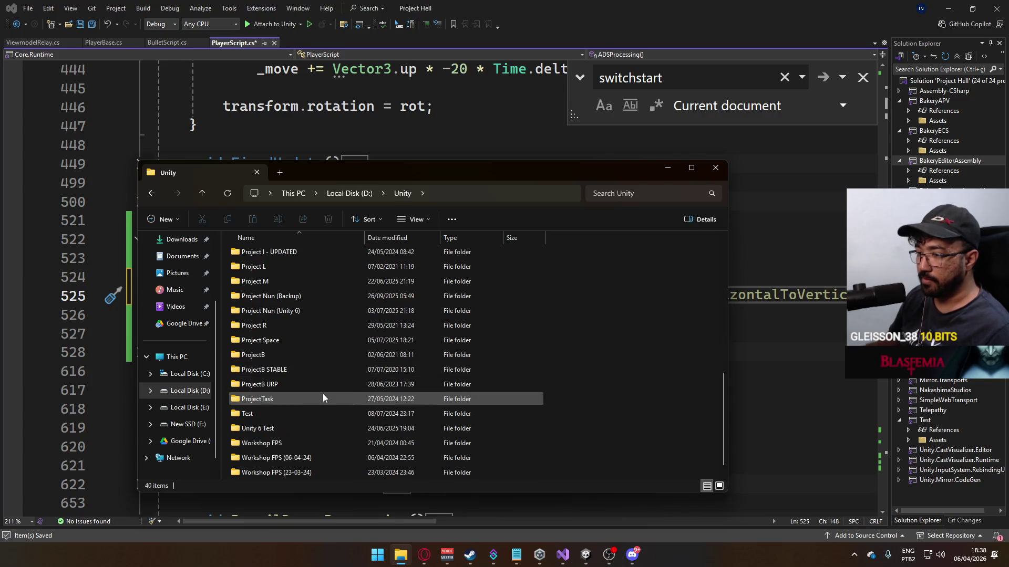
scroll(322, 395, up, 4)
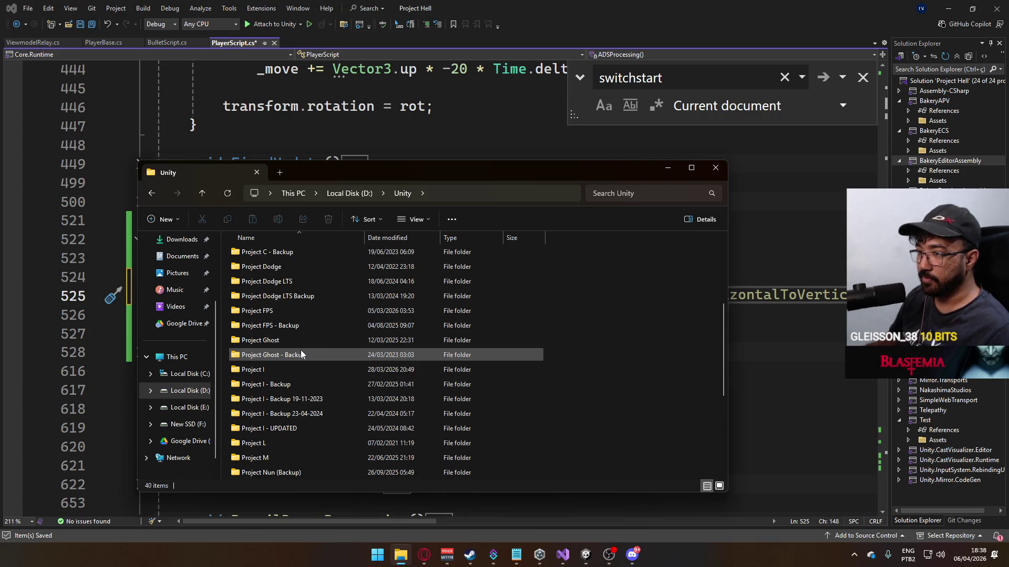
scroll(301, 355, up, 3)
- Add the Project Bear - Backup folder to Project Bear - Backup.rar with WinRAR
click(286, 312)
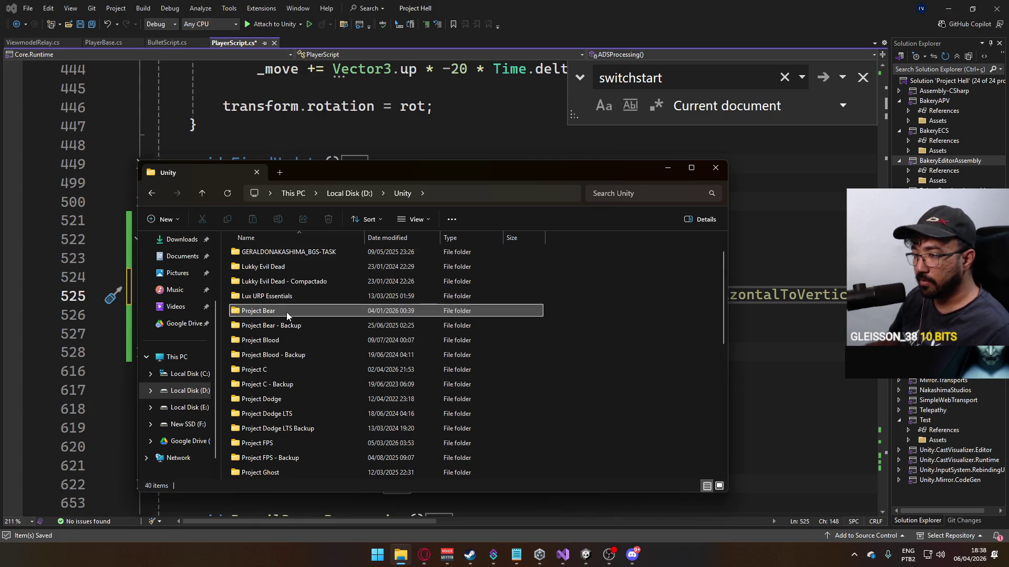
click(285, 327)
right_click(289, 326)
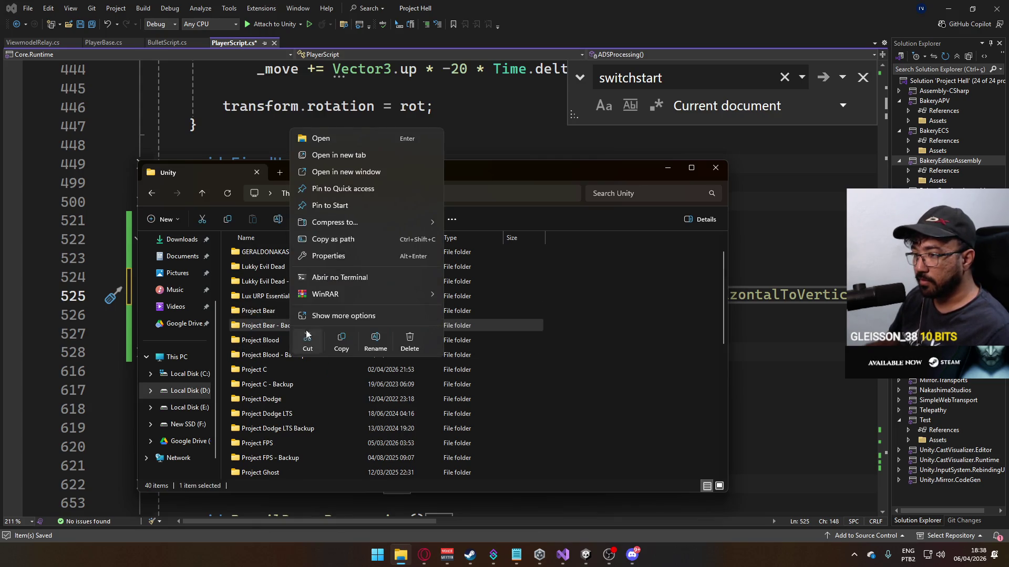
mouse_move(393, 297)
click(452, 312)
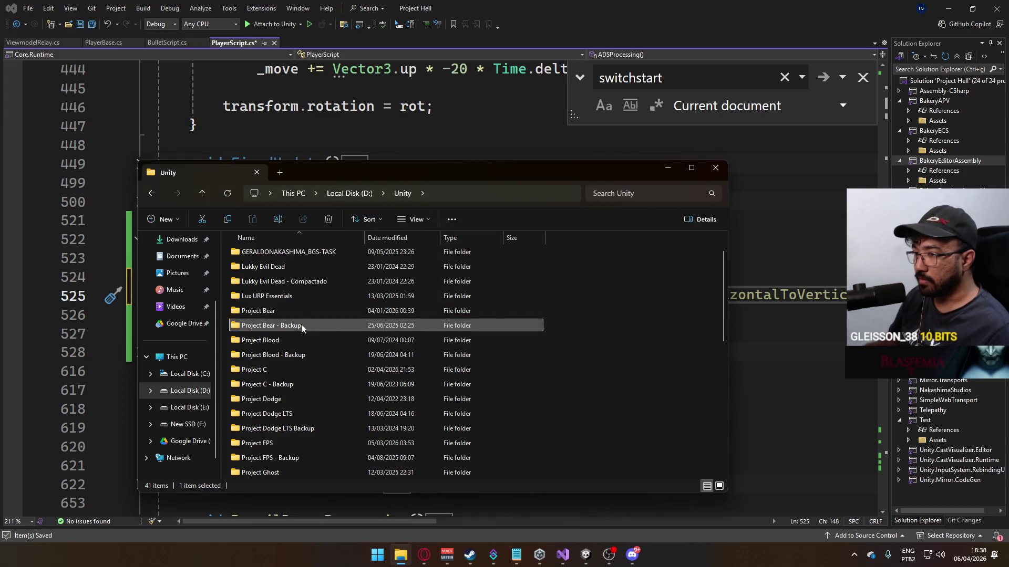
- Try moving the new Project Bear - Backup.rar, then cancel the identical-filename move
scroll(376, 339, down, 7)
click(322, 474)
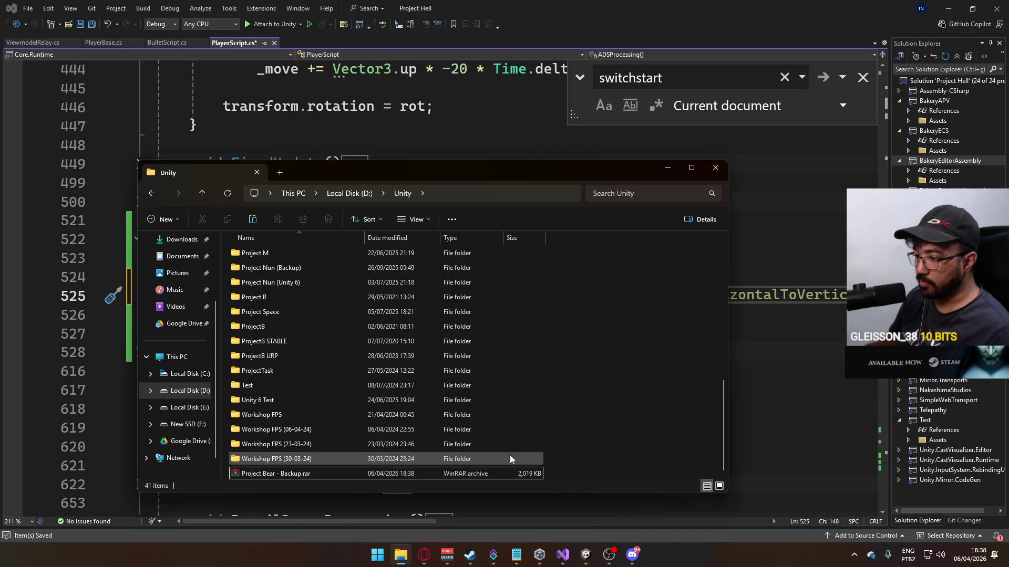
drag(509, 473, 529, 458)
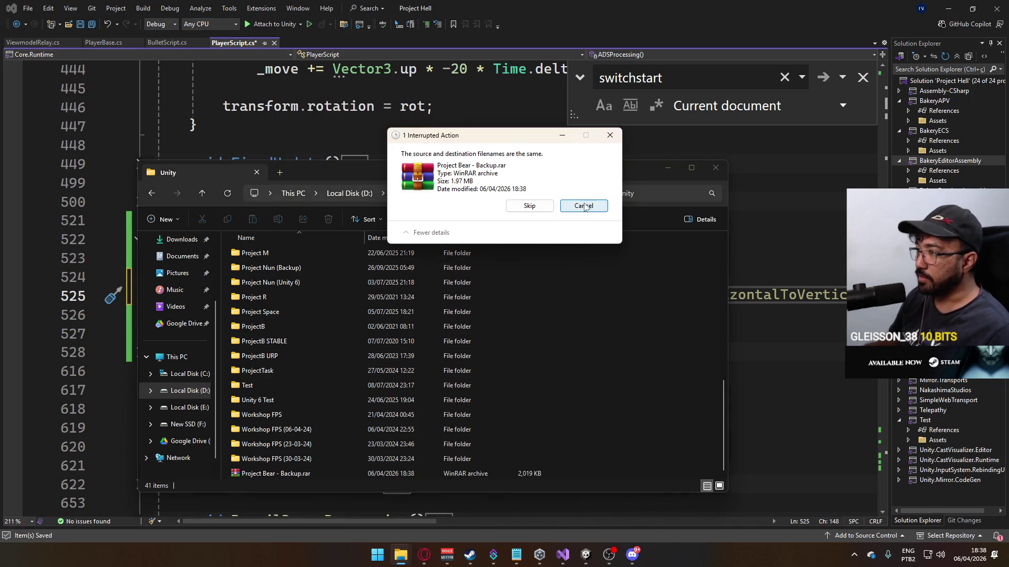
click(574, 208)
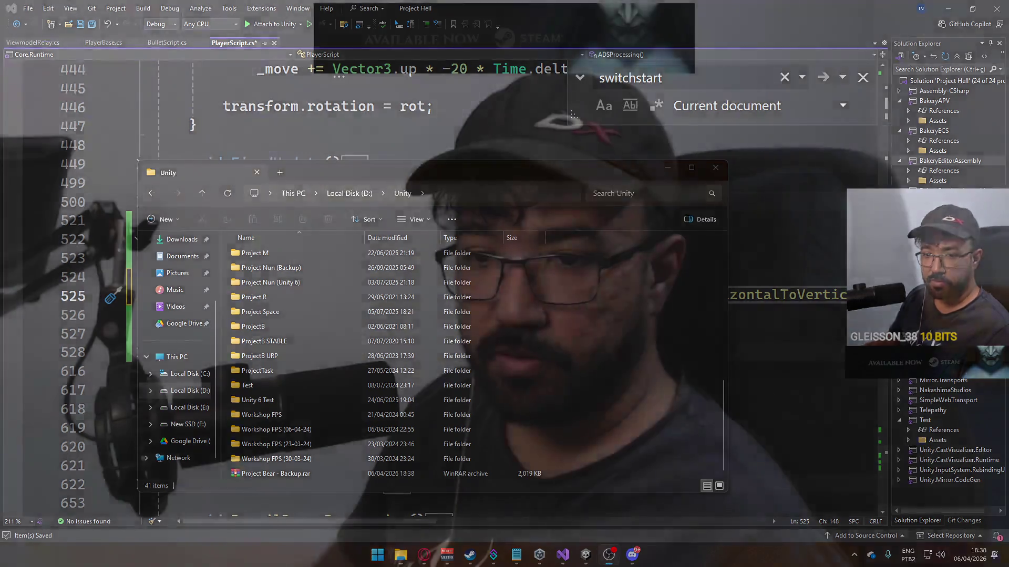
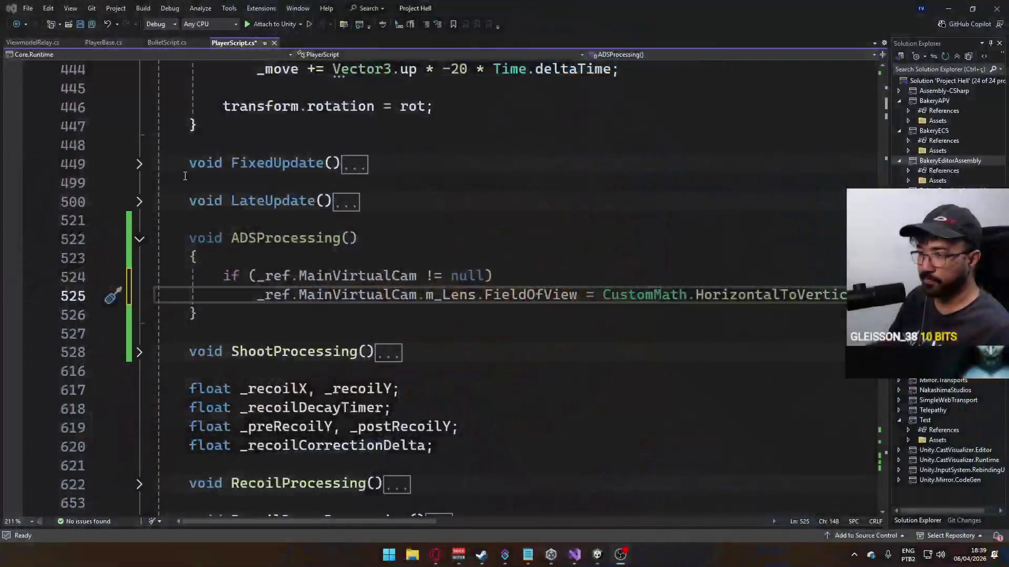
- Insert an ADSProcessing(); call on a new line just above ShootProcessing() in Update
scroll(394, 326, up, 9)
scroll(394, 326, up, 8)
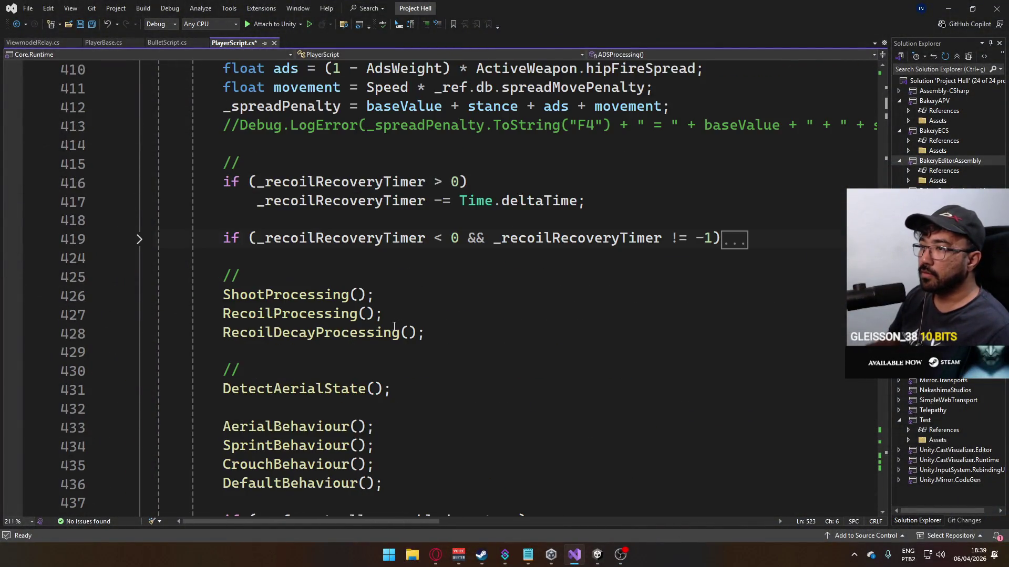
scroll(384, 322, up, 12)
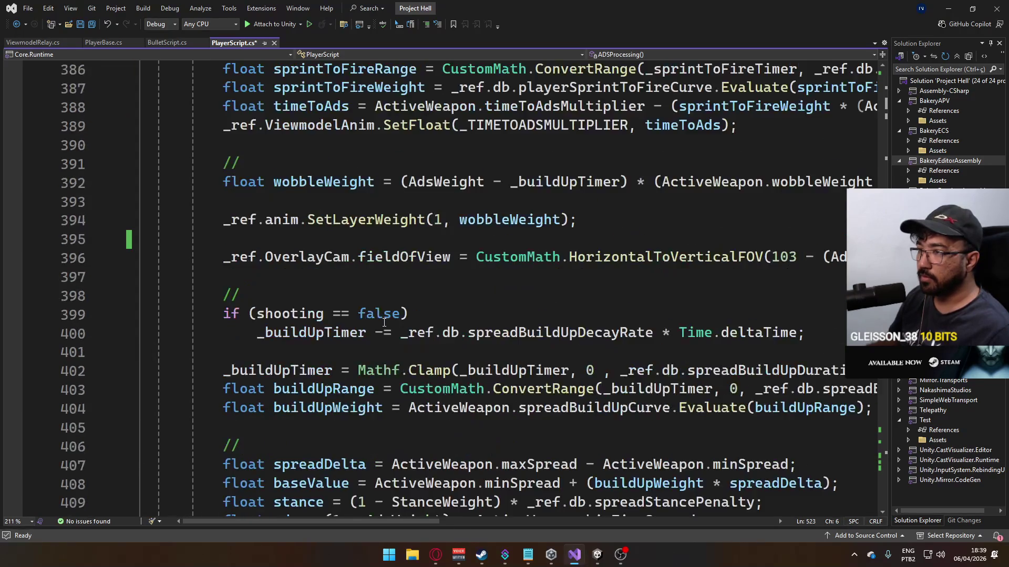
scroll(384, 322, up, 9)
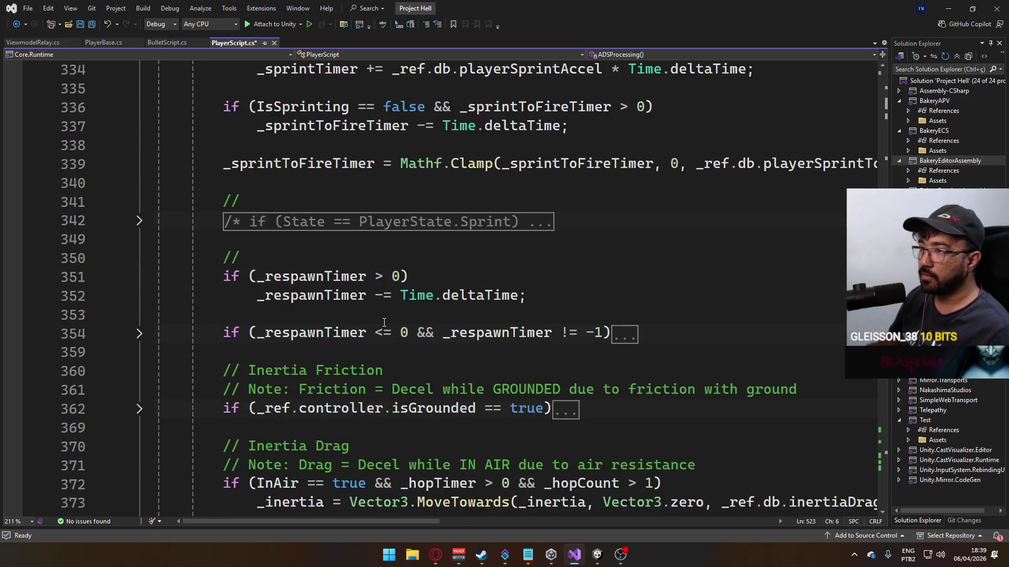
scroll(385, 323, up, 9)
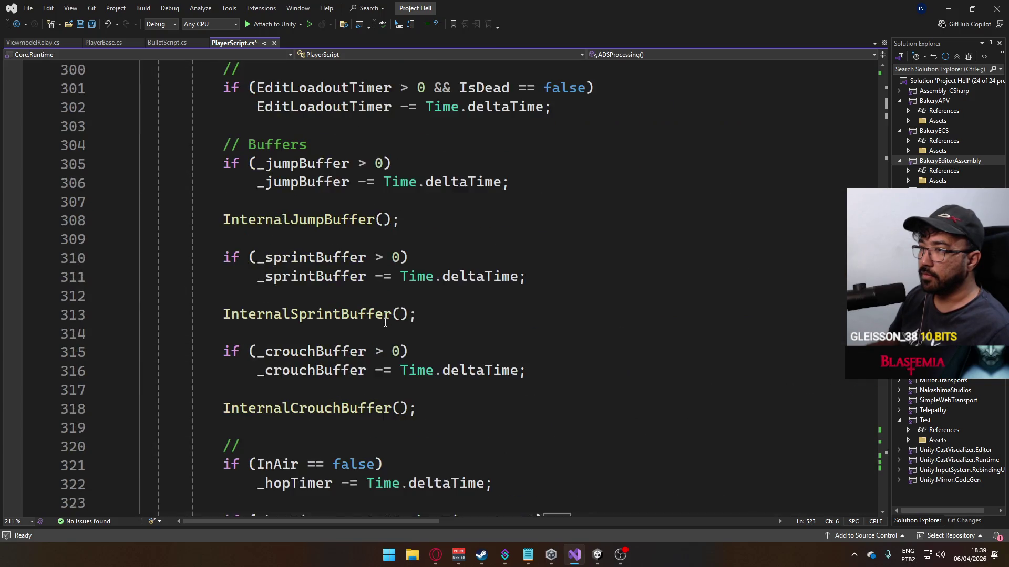
scroll(392, 340, down, 3)
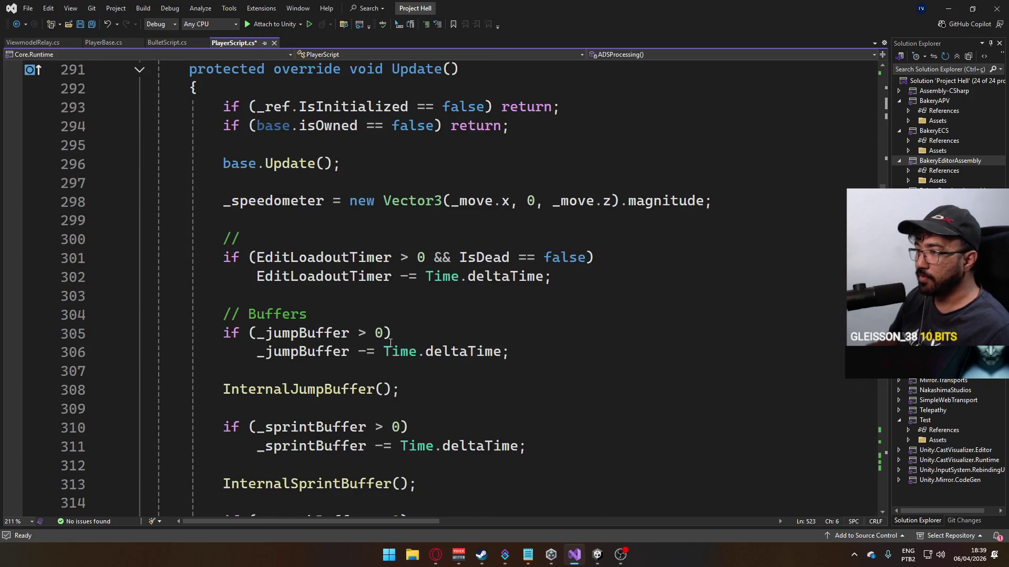
scroll(390, 343, down, 13)
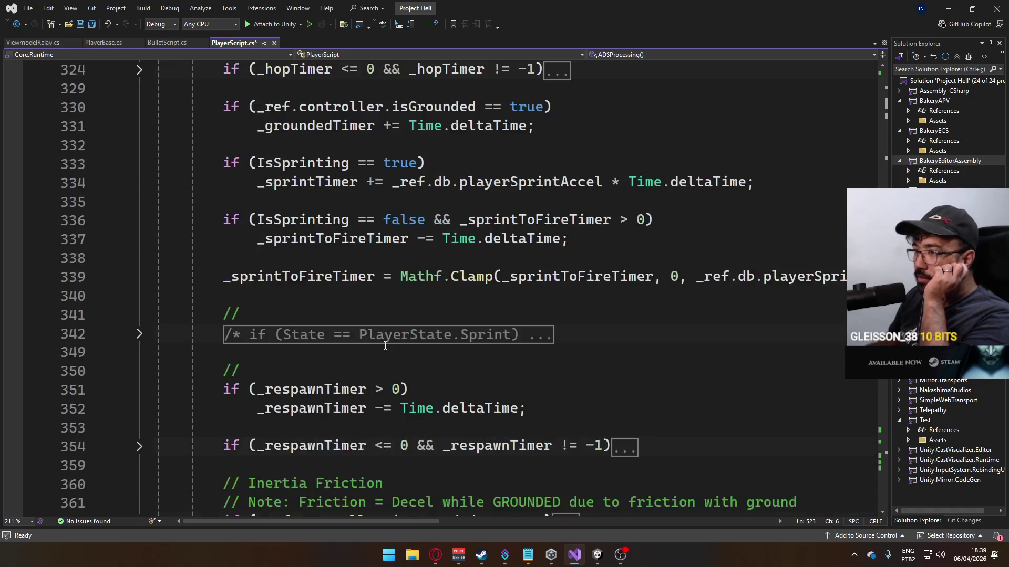
scroll(386, 343, down, 2)
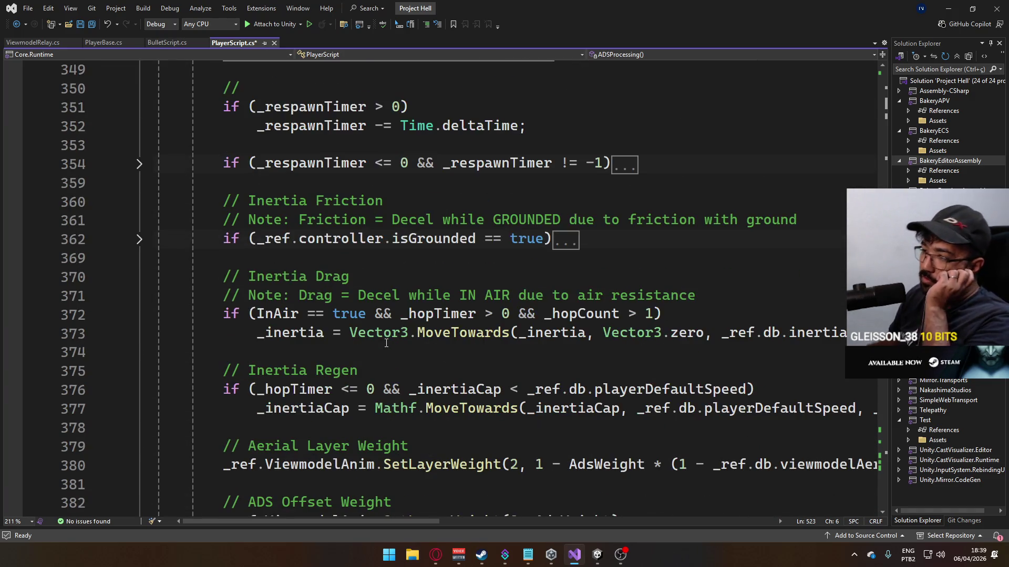
scroll(386, 343, down, 8)
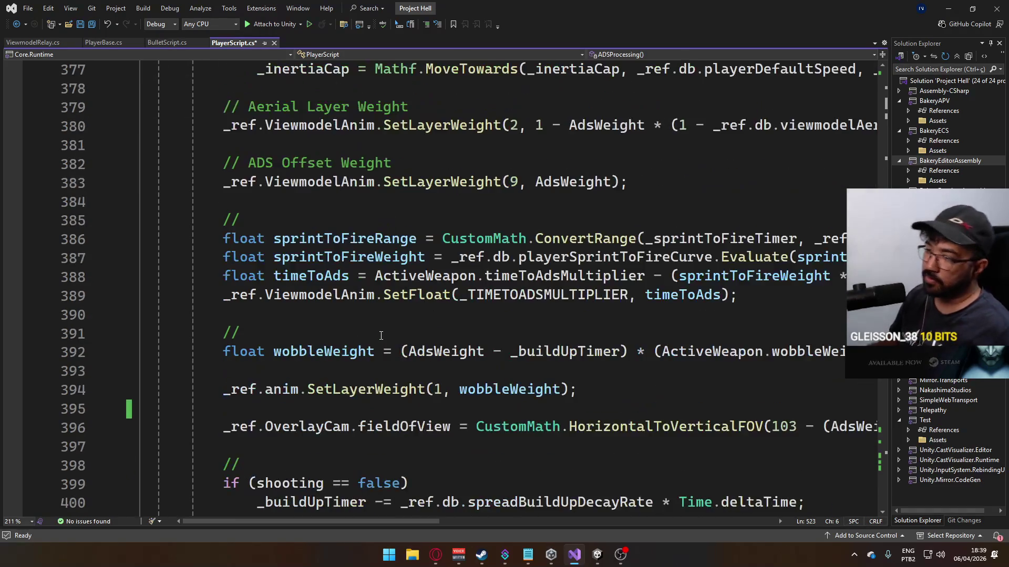
scroll(282, 345, down, 8)
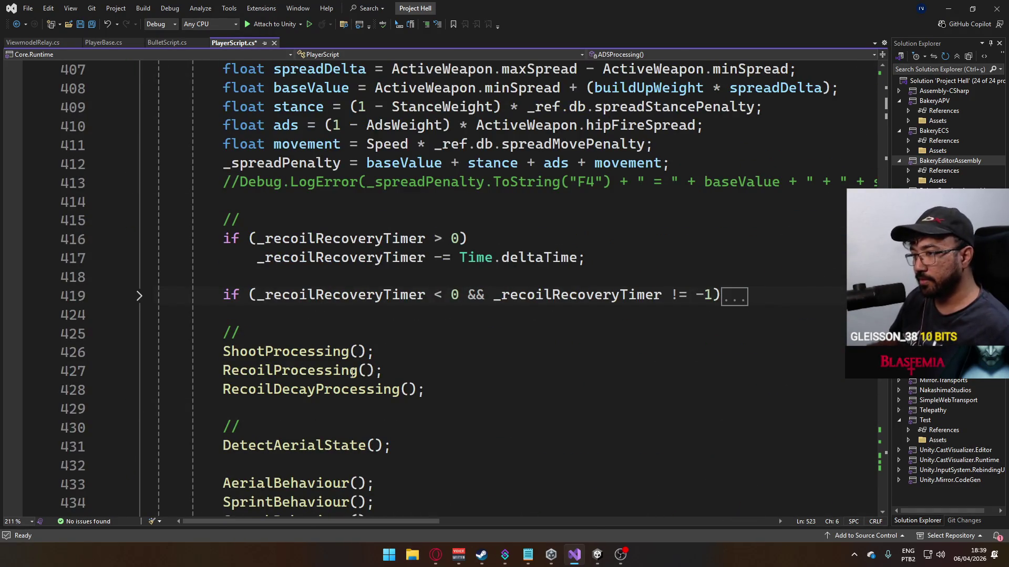
scroll(365, 377, down, 3)
scroll(343, 374, up, 2)
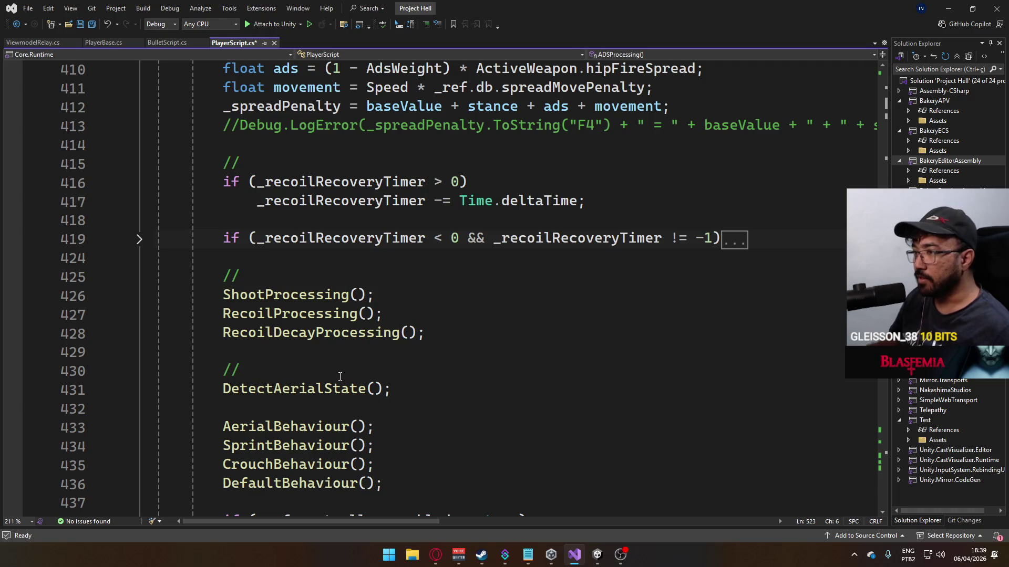
scroll(340, 377, up, 15)
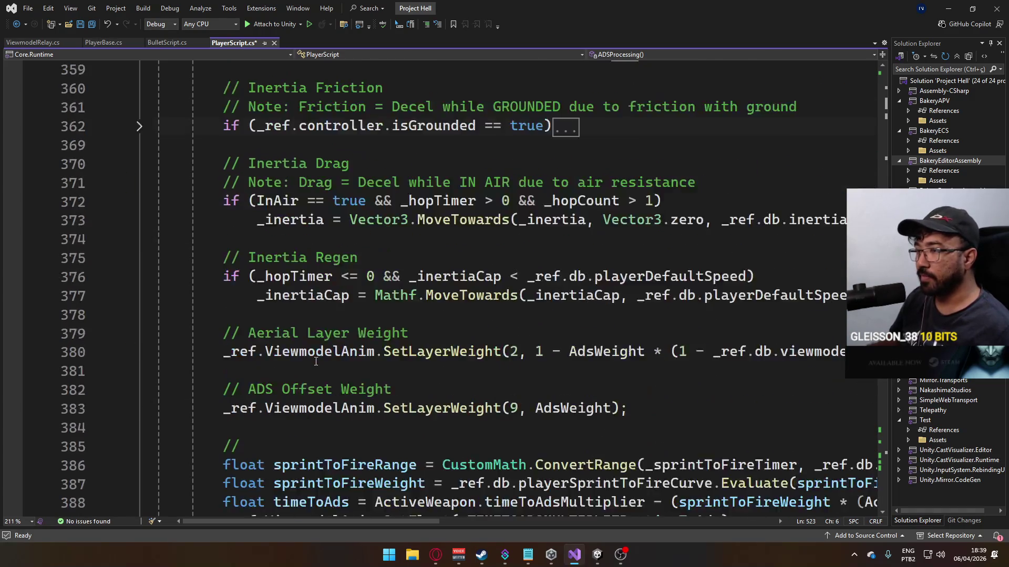
scroll(316, 361, up, 10)
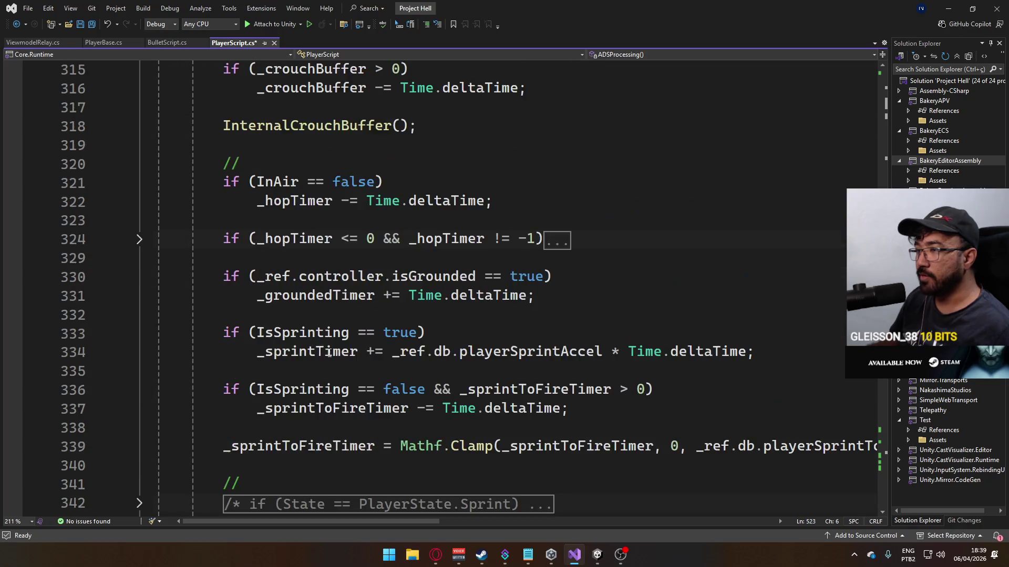
scroll(329, 354, up, 20)
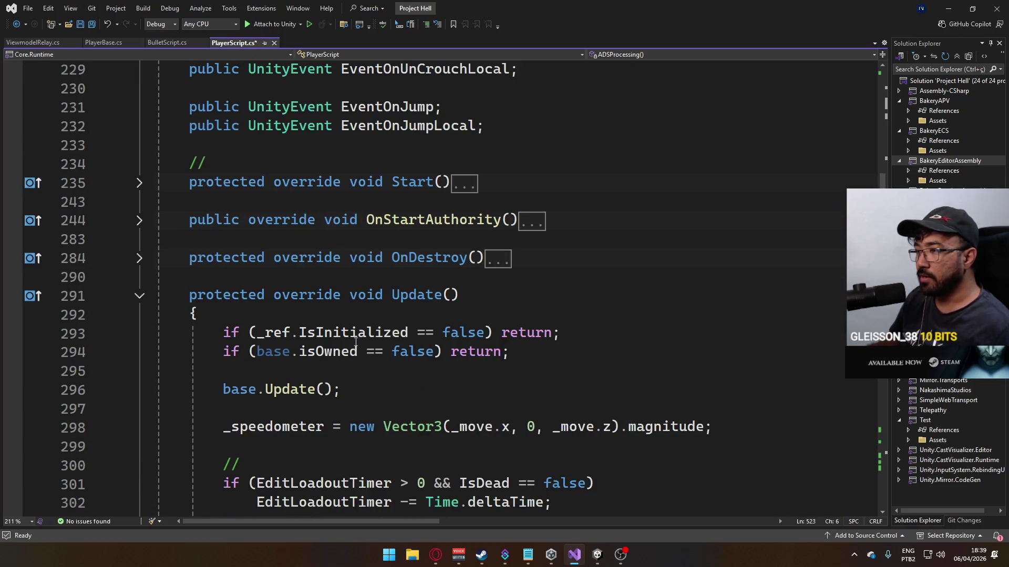
scroll(287, 313, down, 2)
scroll(305, 320, down, 4)
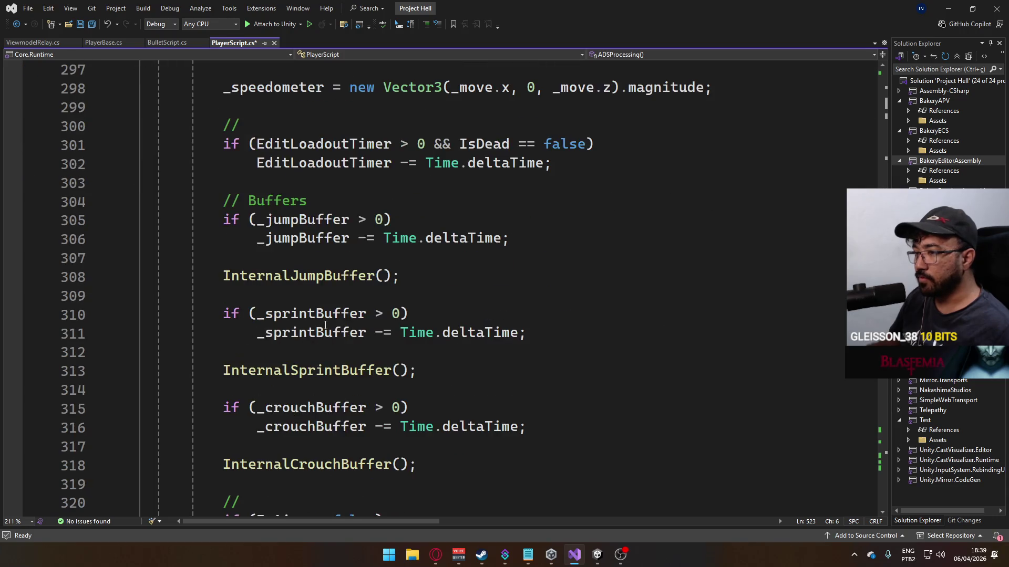
scroll(325, 325, down, 5)
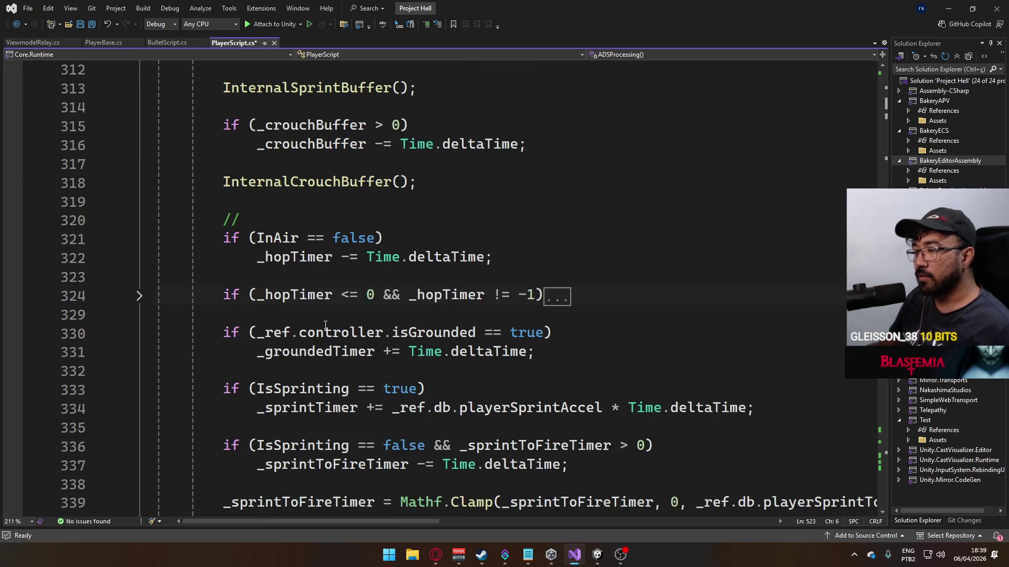
scroll(336, 326, up, 6)
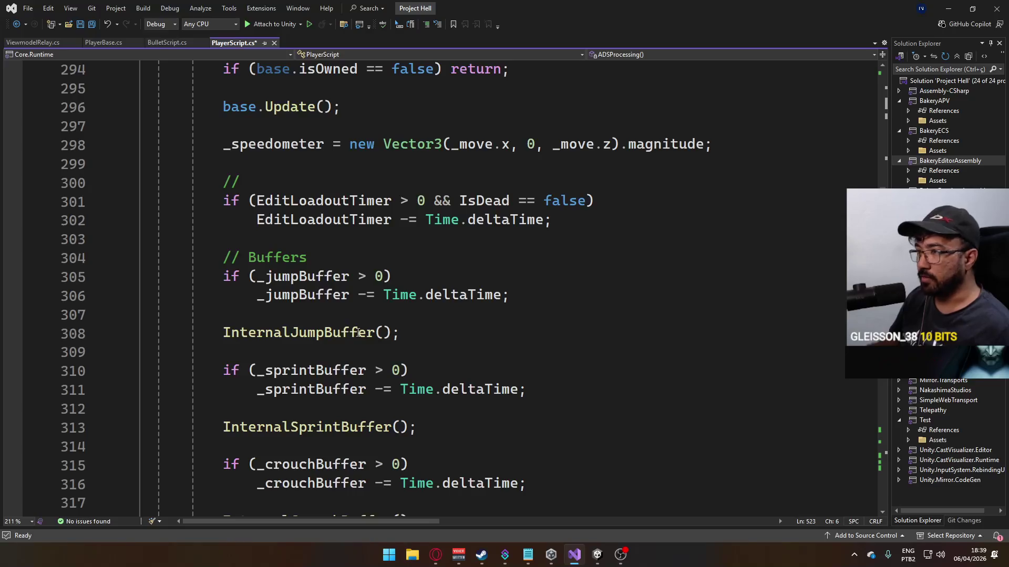
scroll(355, 333, down, 20)
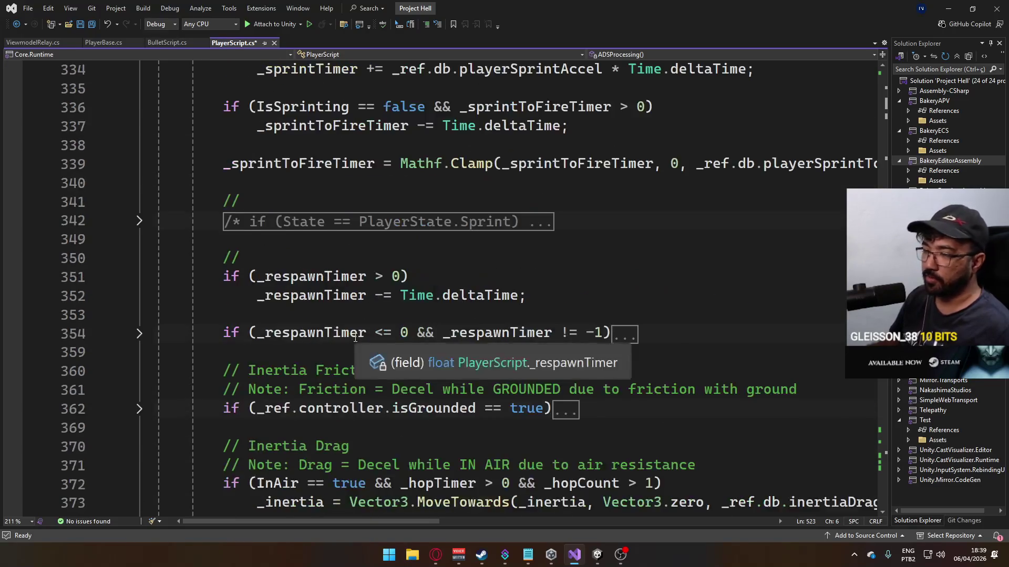
scroll(355, 339, down, 10)
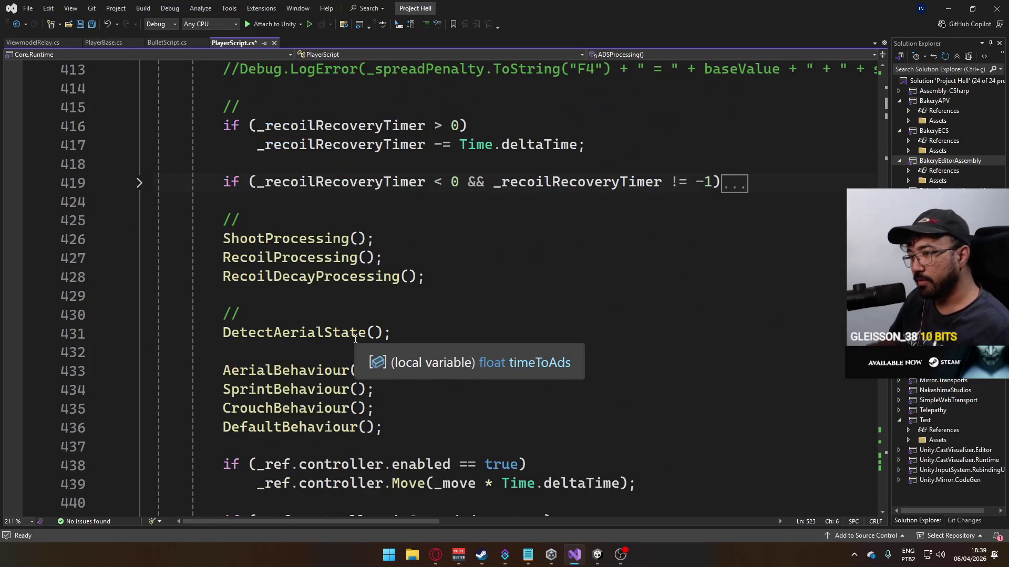
scroll(392, 335, up, 2)
scroll(392, 334, down, 4)
scroll(384, 340, up, 2)
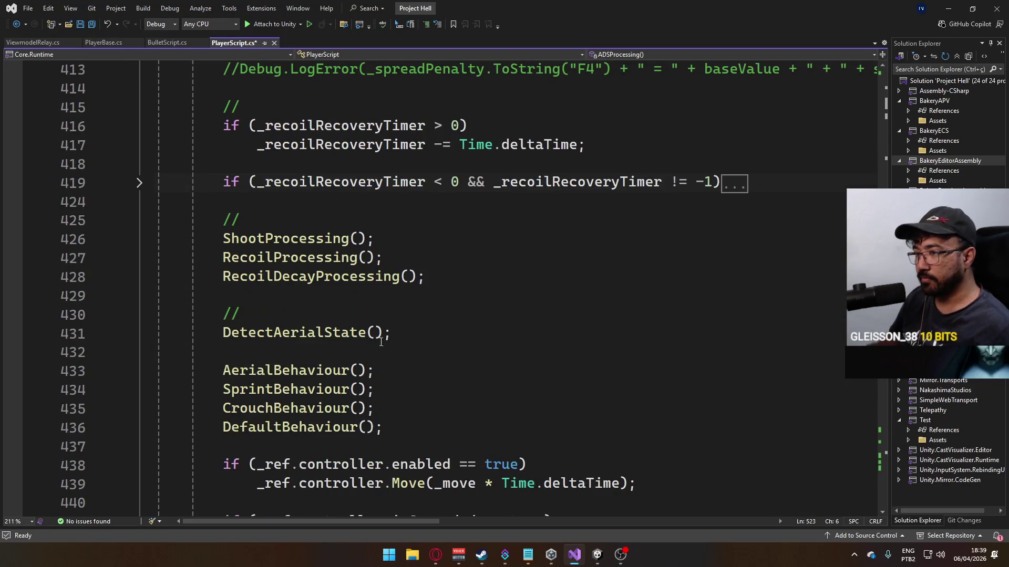
click(407, 224)
key(Return)
text(ADSPro)
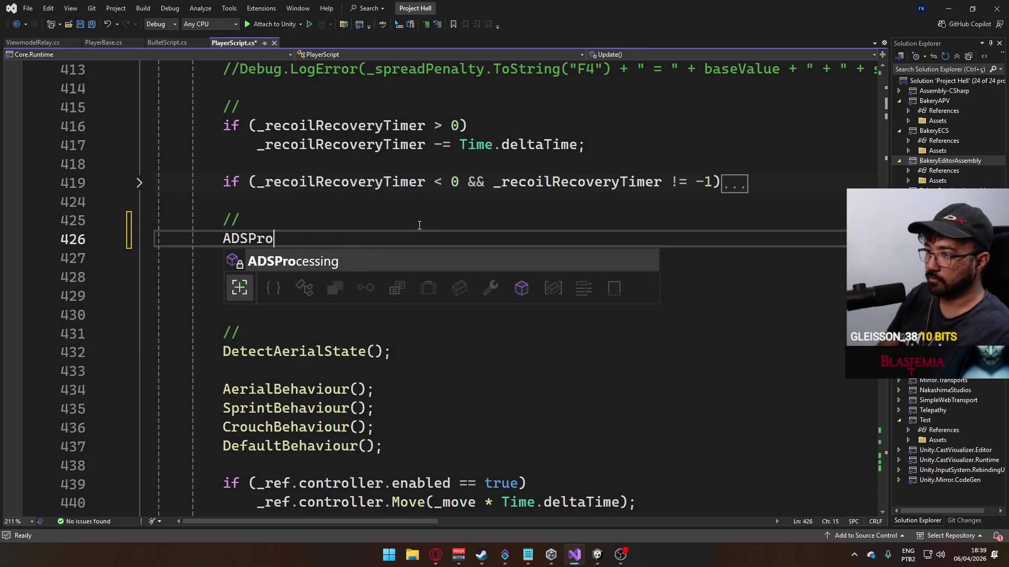
key(Tab)
text(())
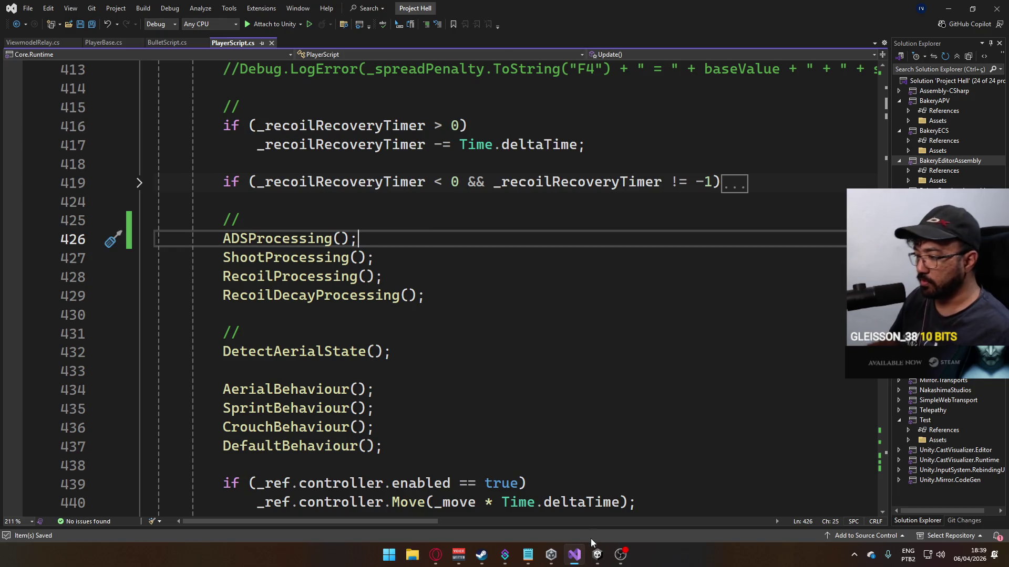
- Check the Unity editor, then return to PlayerScript.cs after the RecoilProcessing call
click(592, 558)
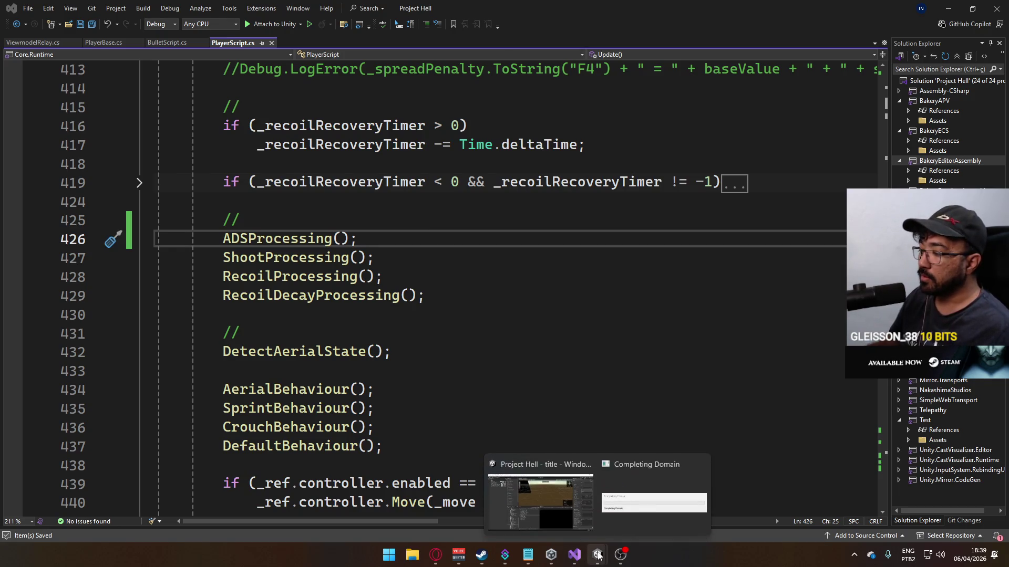
click(597, 501)
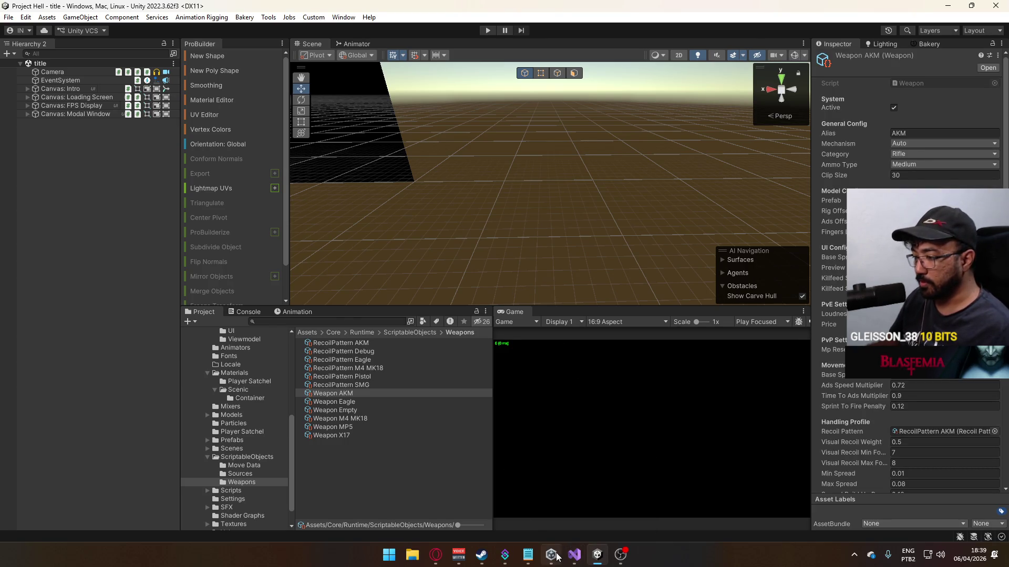
click(573, 555)
click(456, 276)
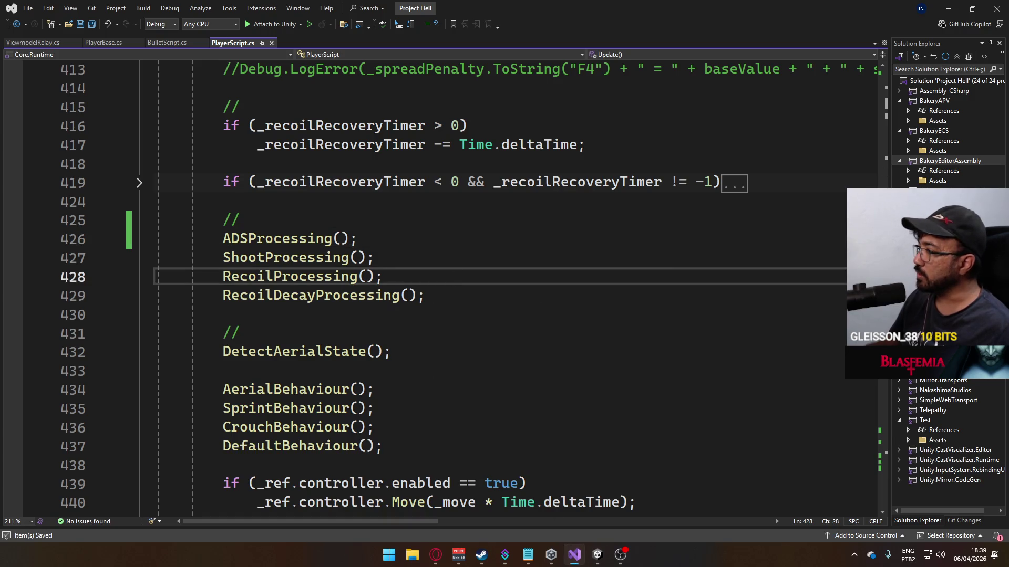
- Place the cursor after m_Lens on line 526 in ADSProcessing
scroll(864, 441, down, 20)
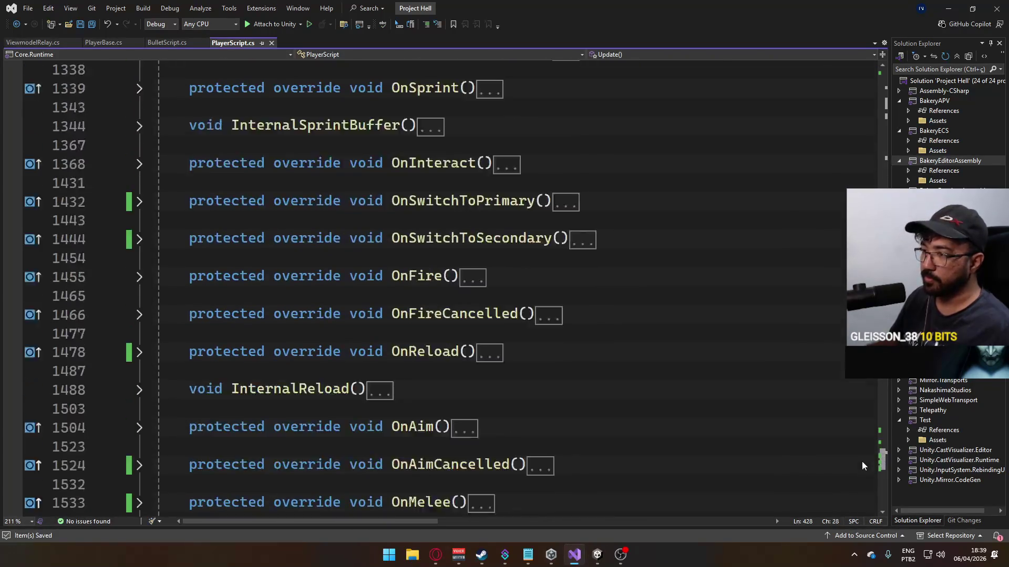
scroll(859, 420, up, 10)
scroll(851, 431, down, 10)
scroll(843, 420, up, 15)
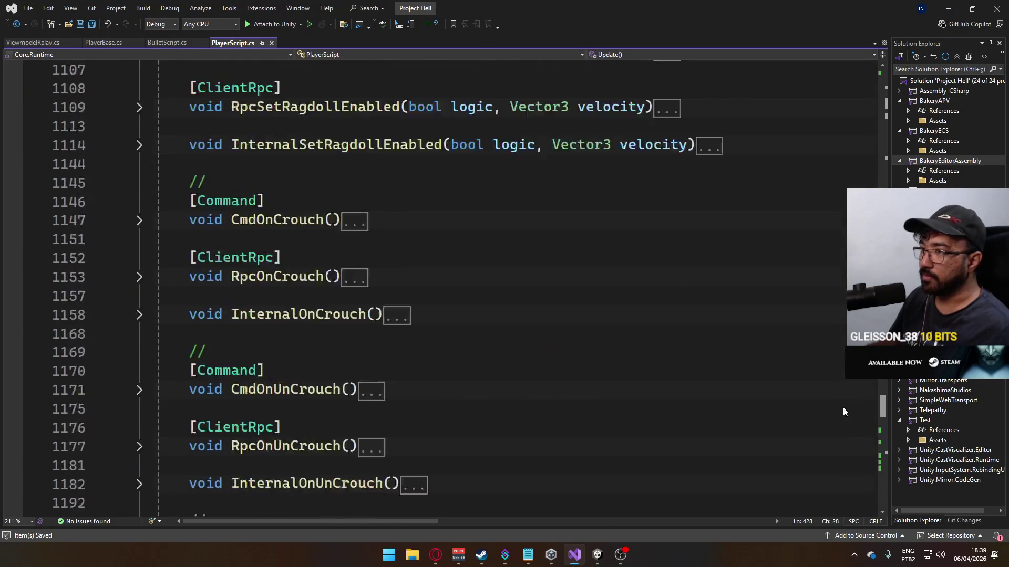
scroll(834, 331, up, 20)
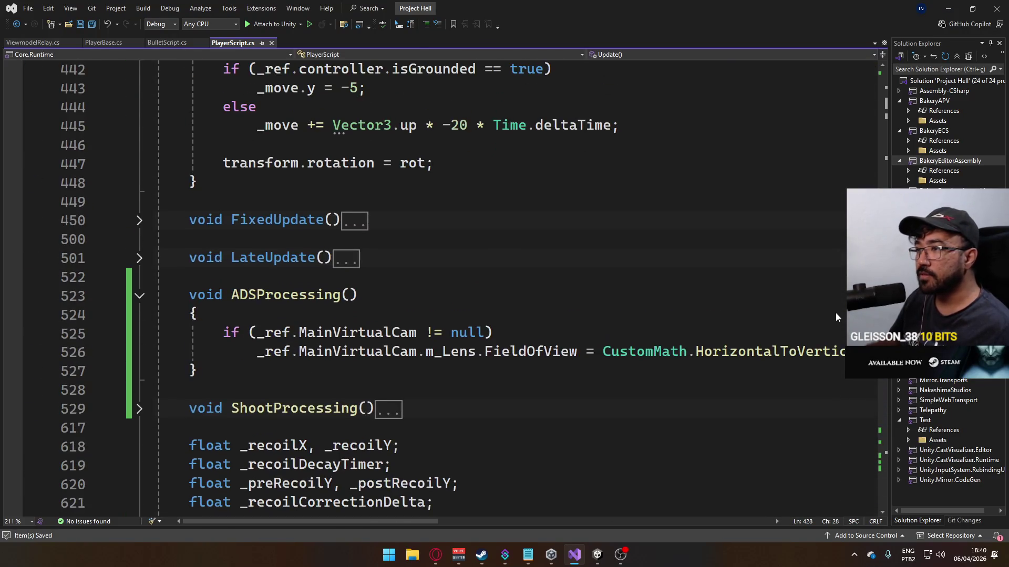
click(486, 350)
- Collapse the Update method and scroll sideways to read the full FieldOfView line 526
scroll(400, 341, up, 5)
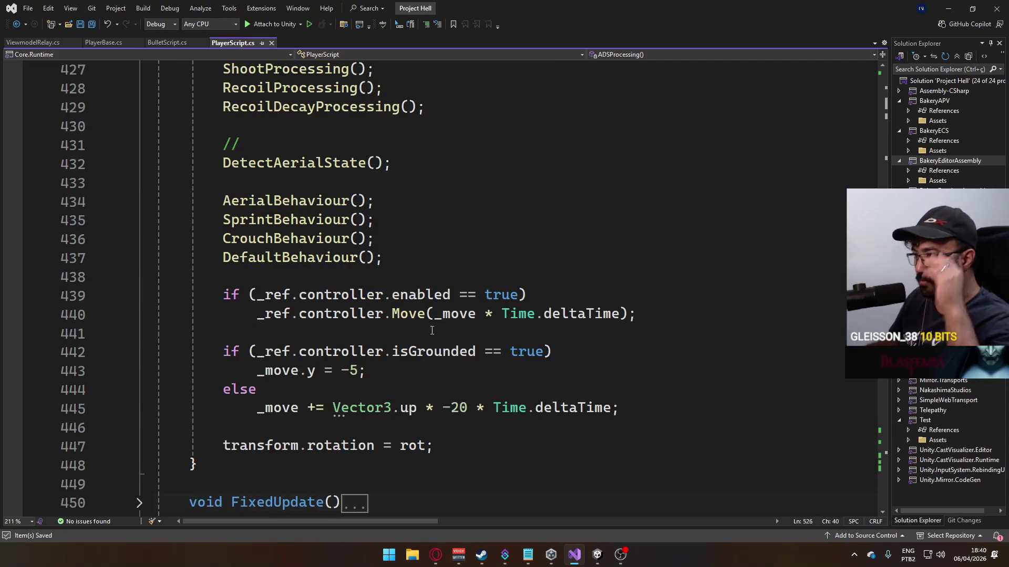
scroll(438, 285, up, 7)
scroll(419, 286, down, 8)
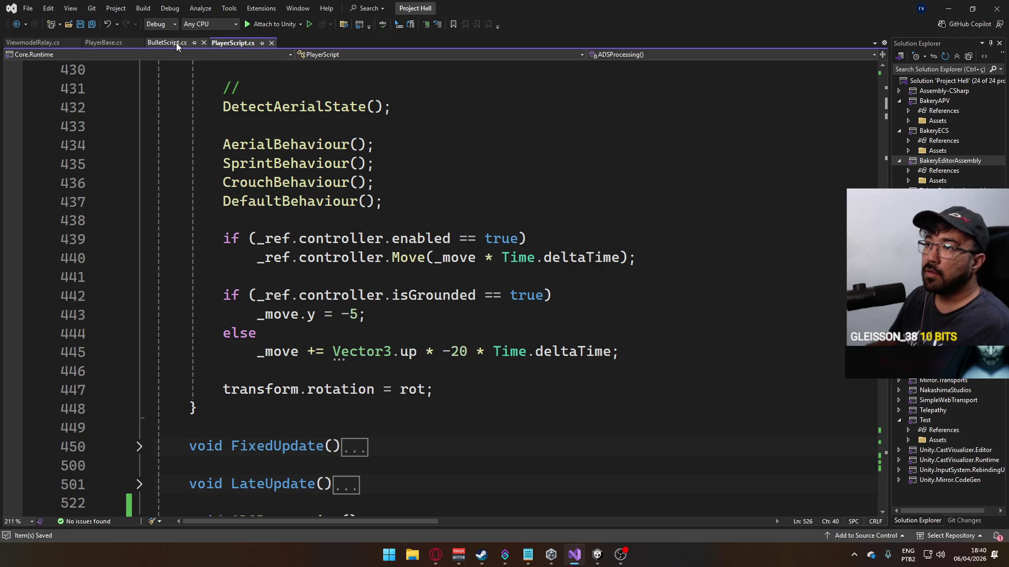
scroll(293, 208, up, 15)
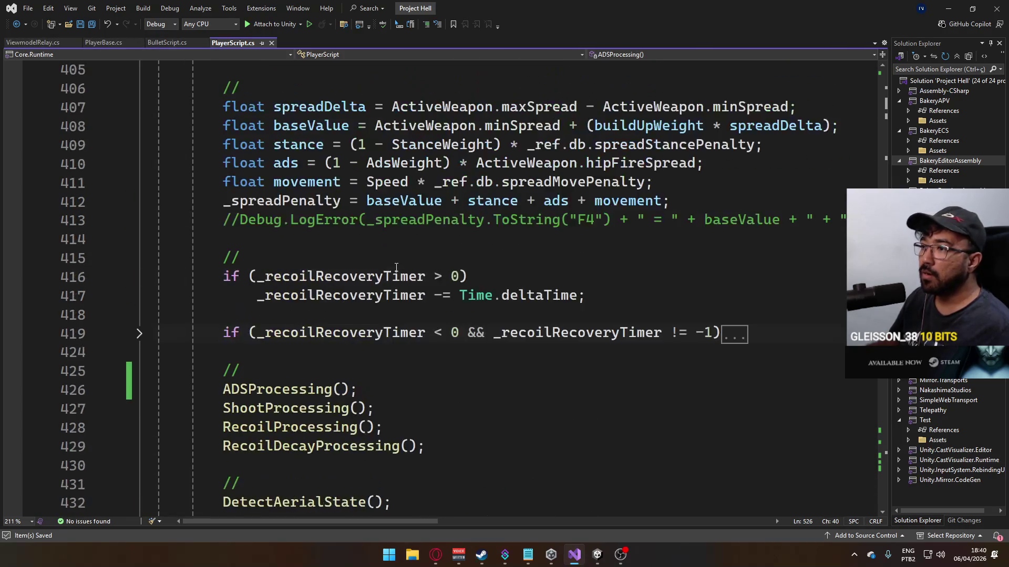
scroll(421, 289, up, 20)
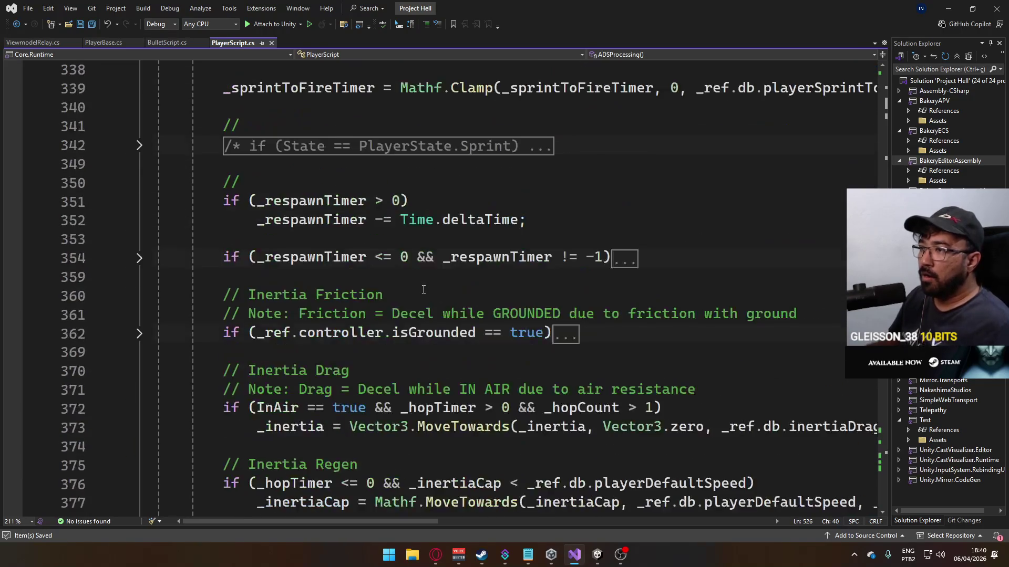
scroll(417, 298, up, 10)
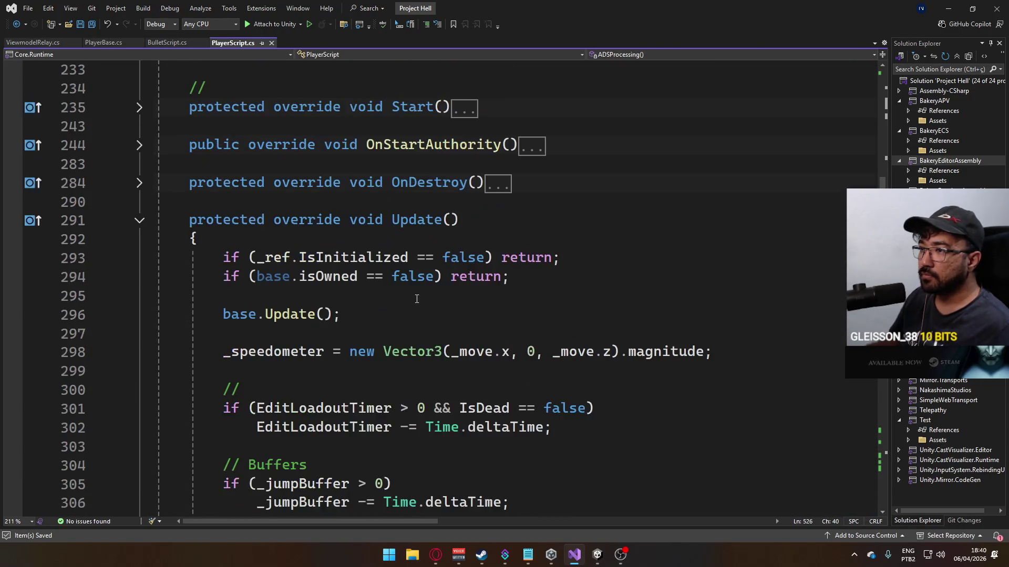
click(139, 220)
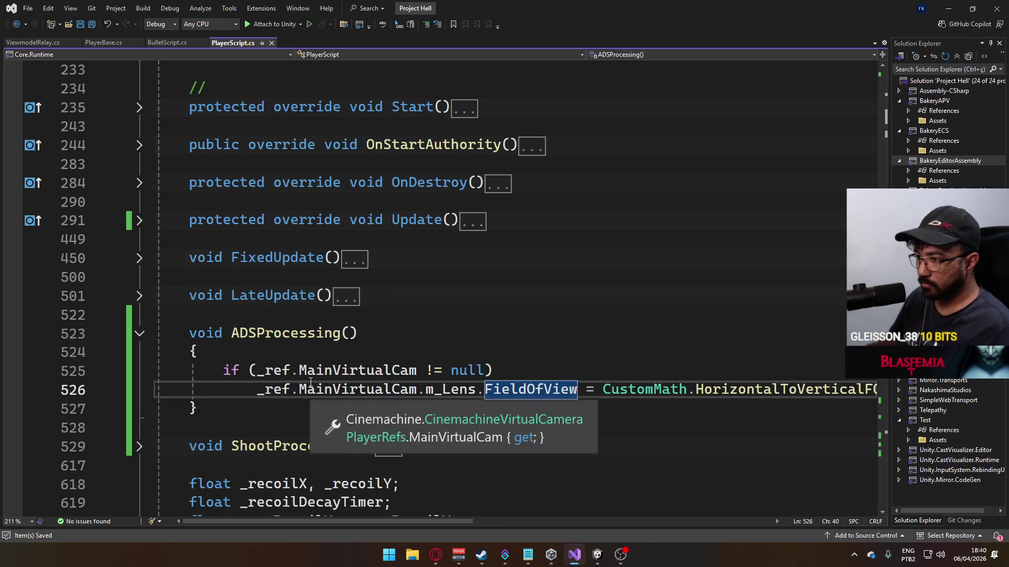
scroll(260, 321, down, 1)
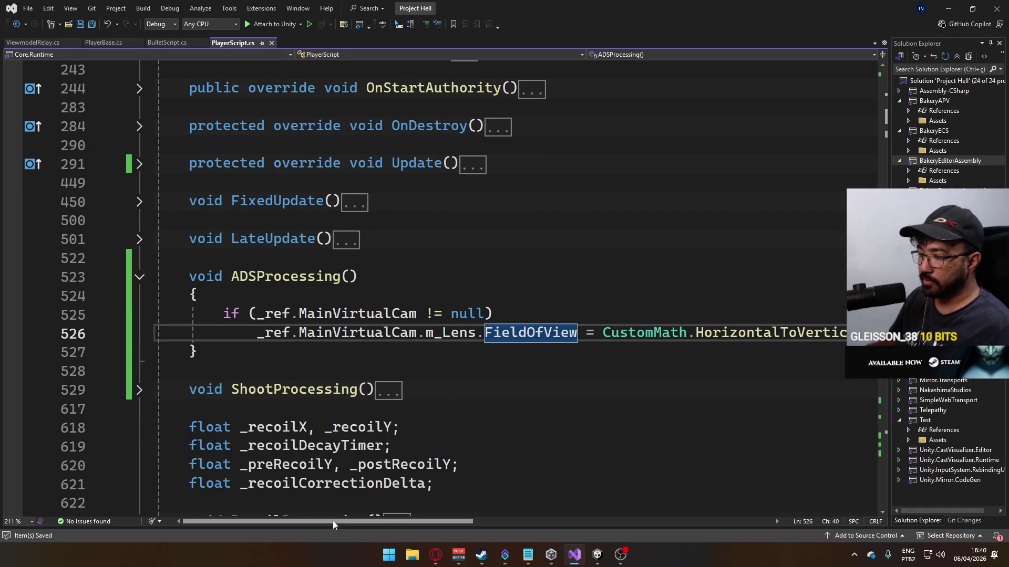
mouse_move(332, 521)
mouse_down()
mouse_move(502, 520)
mouse_move(323, 482)
mouse_up()
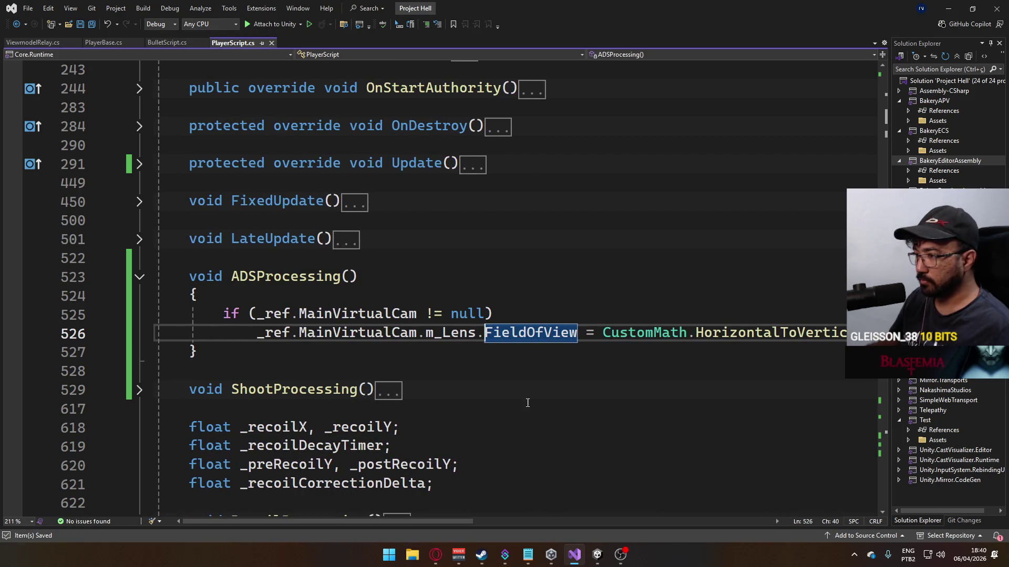
mouse_move(418, 520)
mouse_down()
mouse_move(565, 512)
mouse_move(528, 512)
mouse_move(581, 481)
mouse_move(655, 477)
mouse_move(503, 455)
mouse_move(636, 460)
mouse_move(437, 435)
mouse_move(457, 437)
mouse_move(455, 420)
mouse_up()
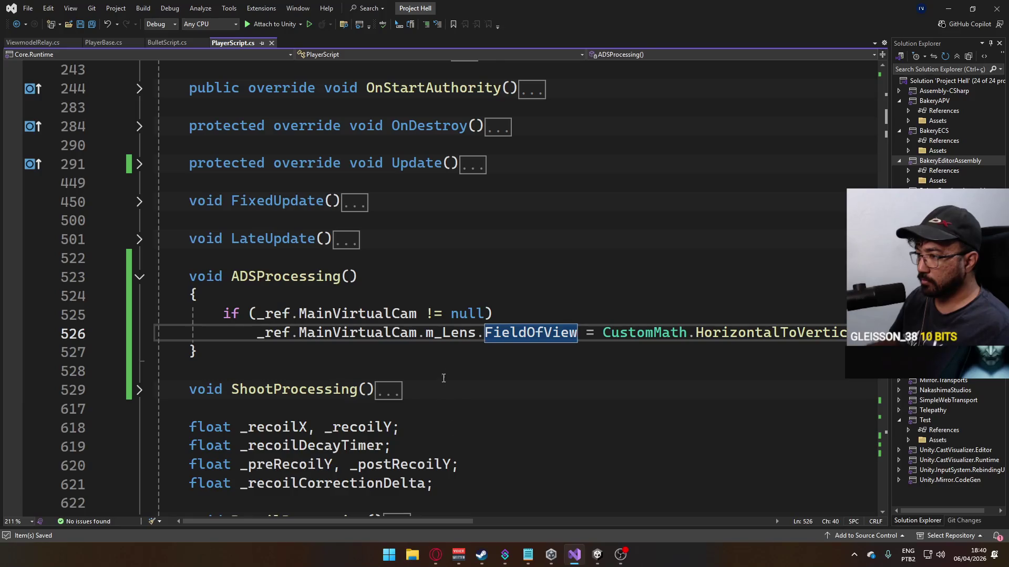
- Change line 525 to 'MainVirtualCam == null' with 'return;', then un-indent the FieldOfView line
click(434, 314)
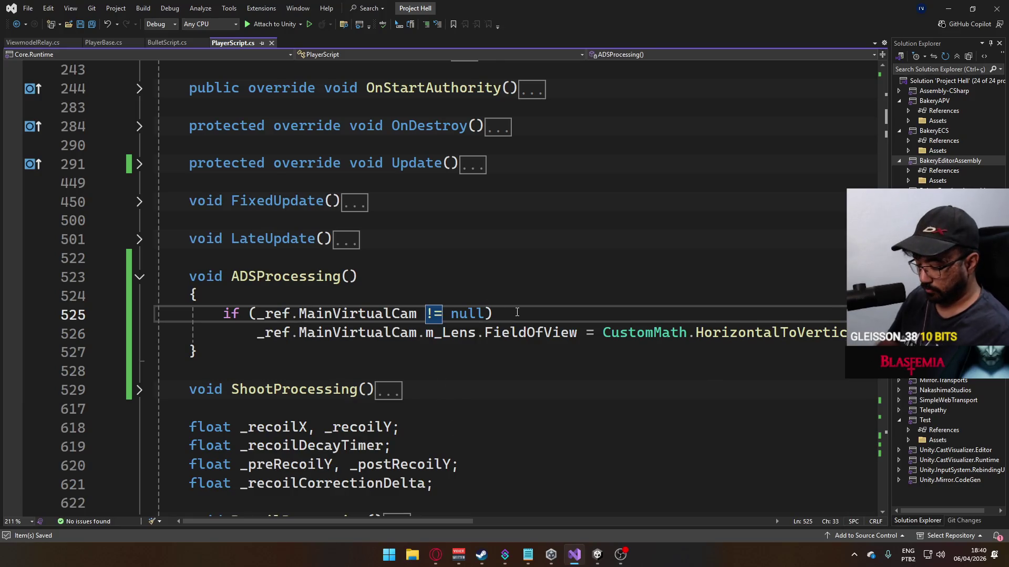
key(BackSpace)
text(=)
click(517, 312)
text(return;)
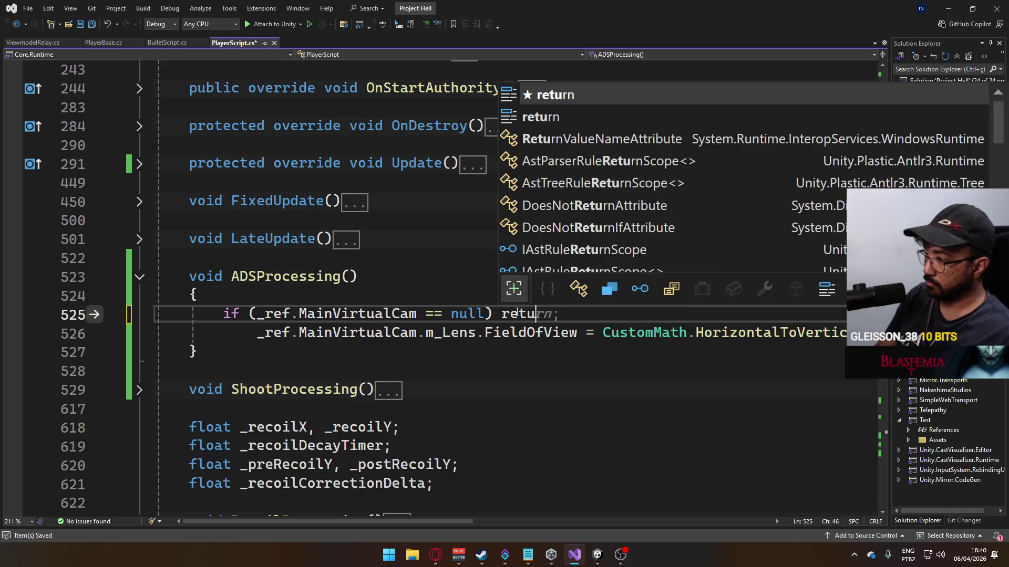
key(Return)
key(Down)
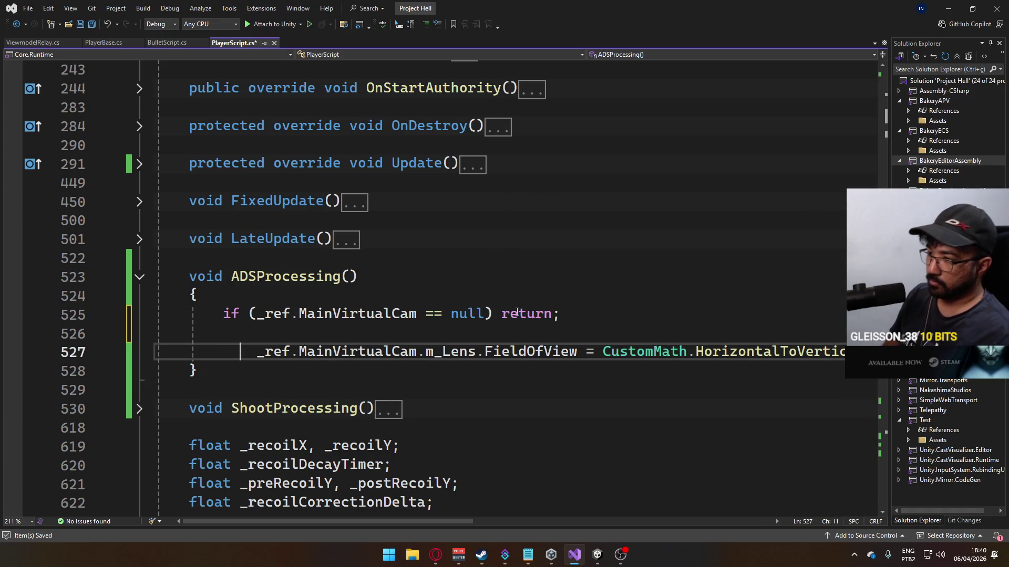
key(Right)
key(Right)
key(Right)
key(shift+Tab)
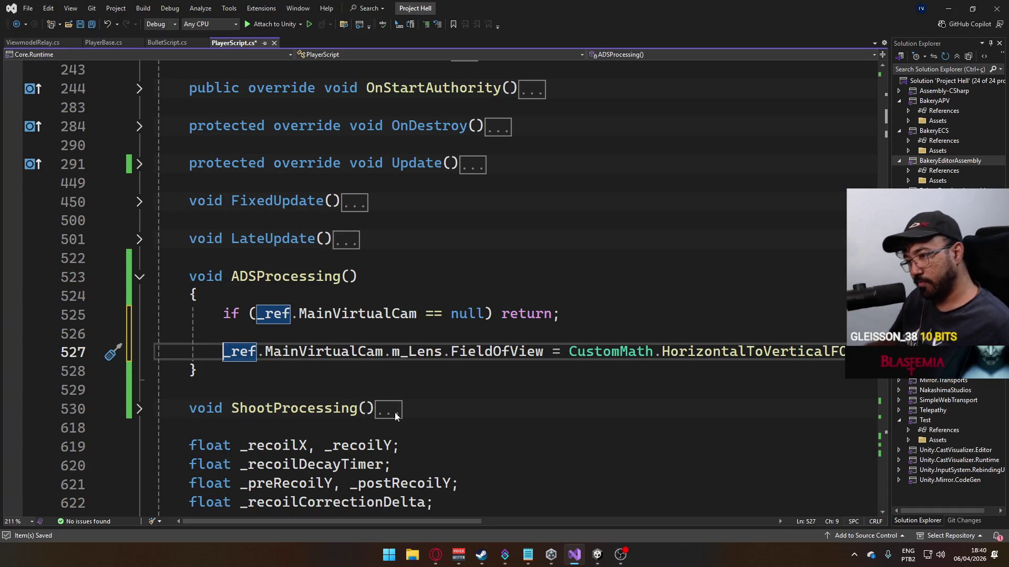
mouse_move(446, 527)
mouse_down()
mouse_move(732, 537)
mouse_move(505, 512)
mouse_move(442, 517)
mouse_up()
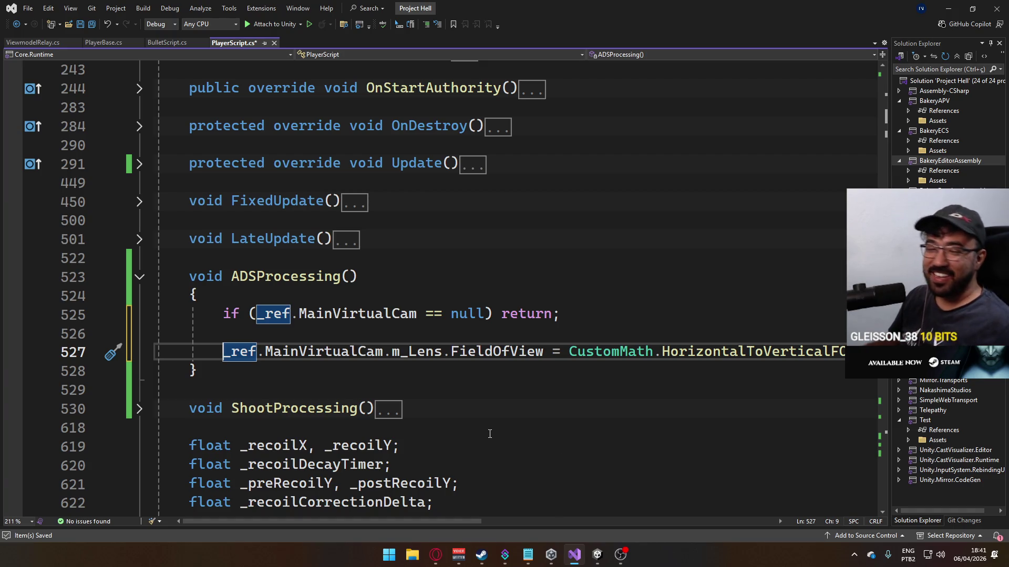
- Delete '103 - (AdsWeight * 13)' from HorizontalToVerticalFOV's first argument on line 527
mouse_move(374, 521)
mouse_down()
mouse_move(564, 528)
mouse_move(521, 523)
mouse_move(546, 522)
mouse_up()
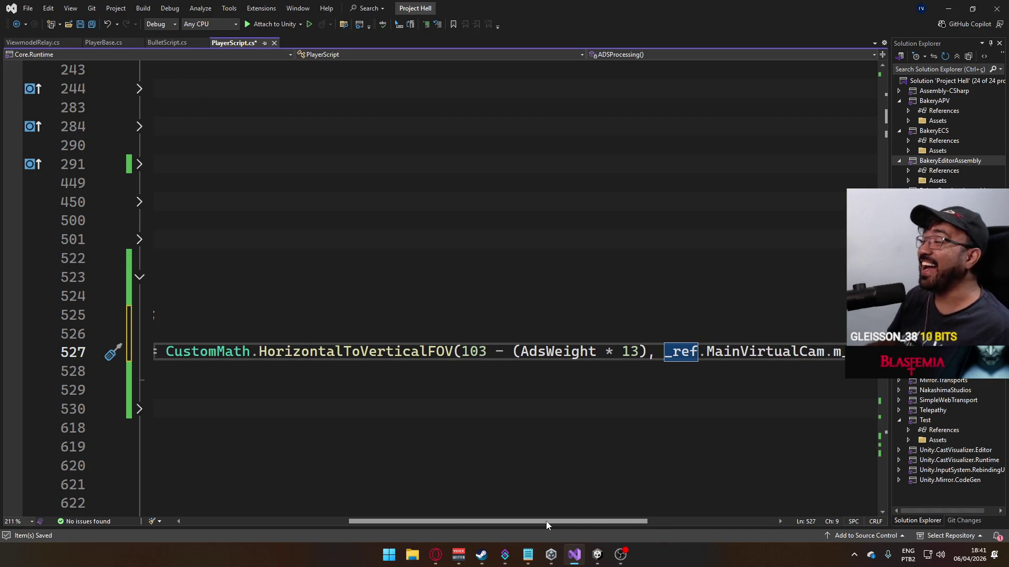
mouse_move(652, 355)
mouse_down()
mouse_move(476, 353)
mouse_move(200, 371)
mouse_up()
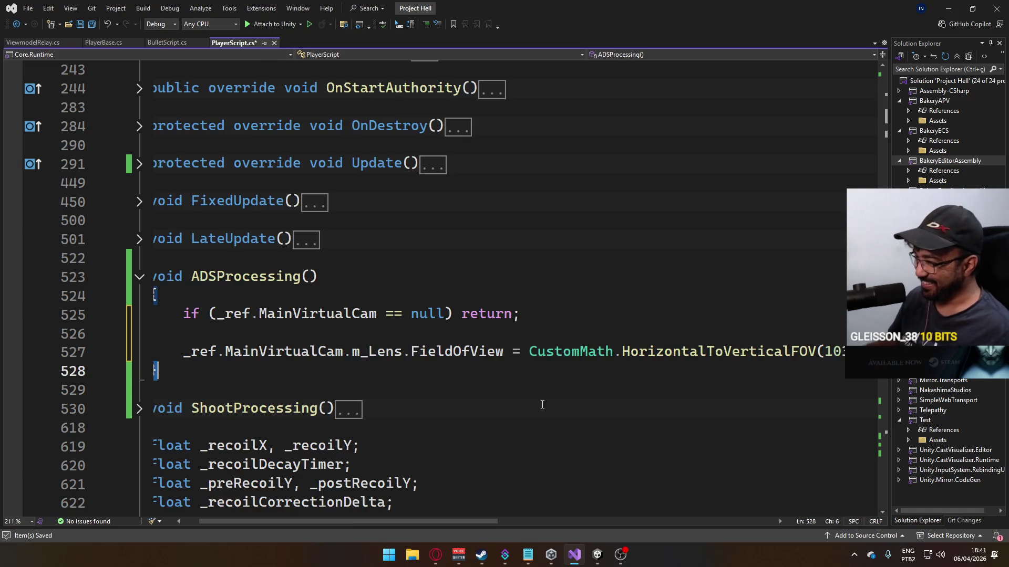
drag(424, 522, 587, 524)
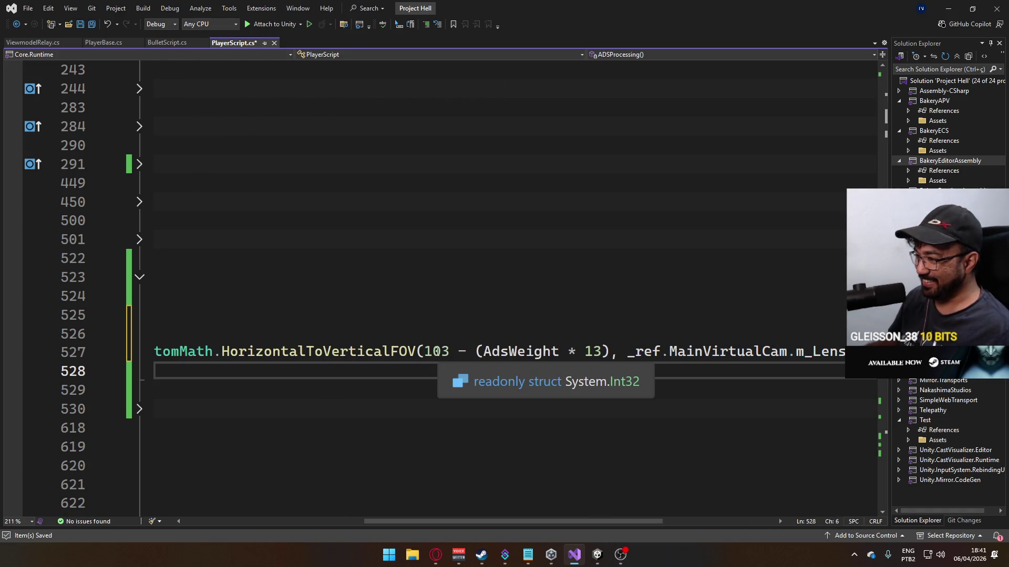
drag(424, 351, 612, 355)
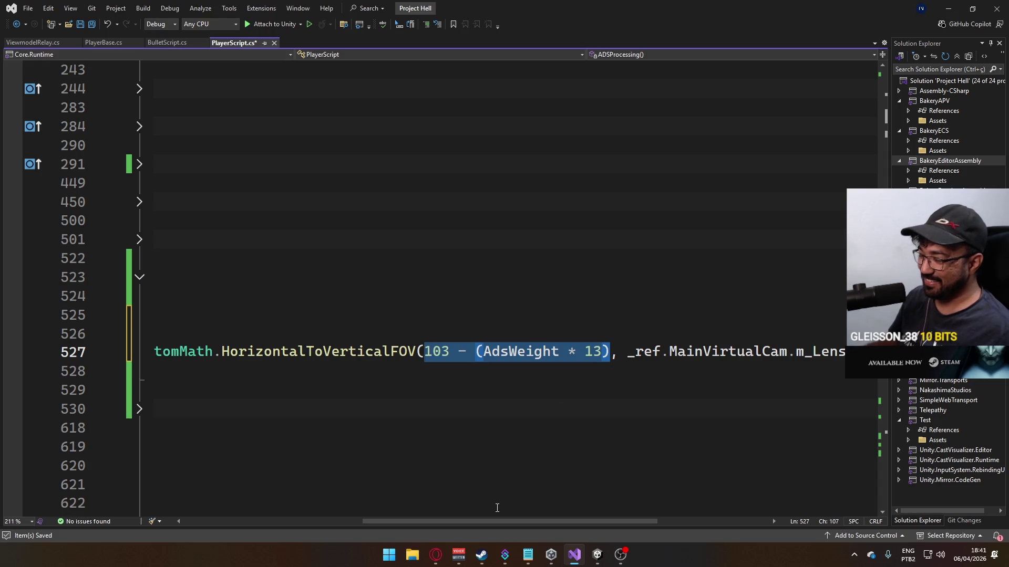
key(BackSpace)
drag(493, 522, 292, 501)
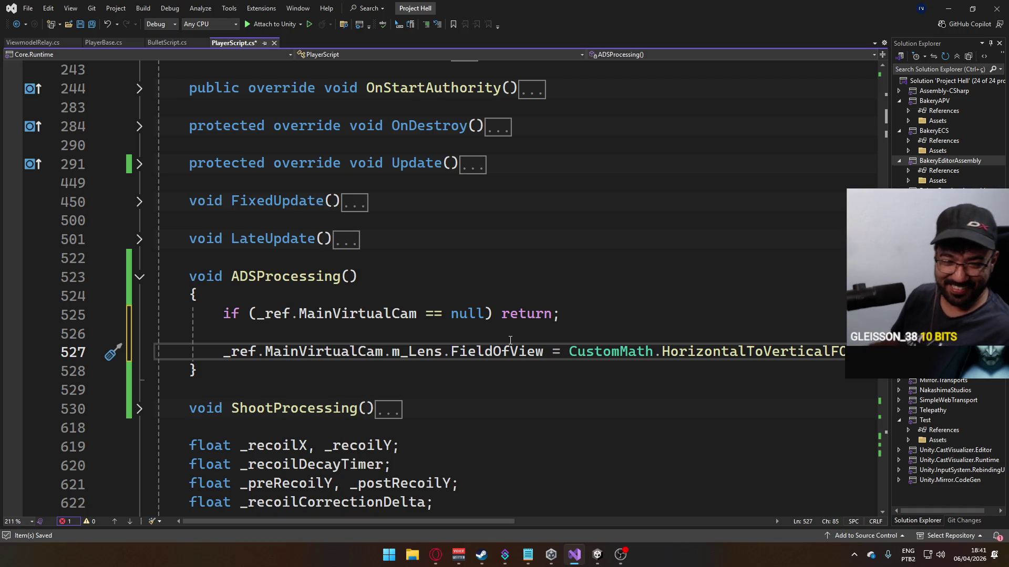
- Add 'float targetFOV = 103 - (AdsWeight * 13);' above the FieldOfView assignment and save
click(553, 329)
key(Return)
text(float t)
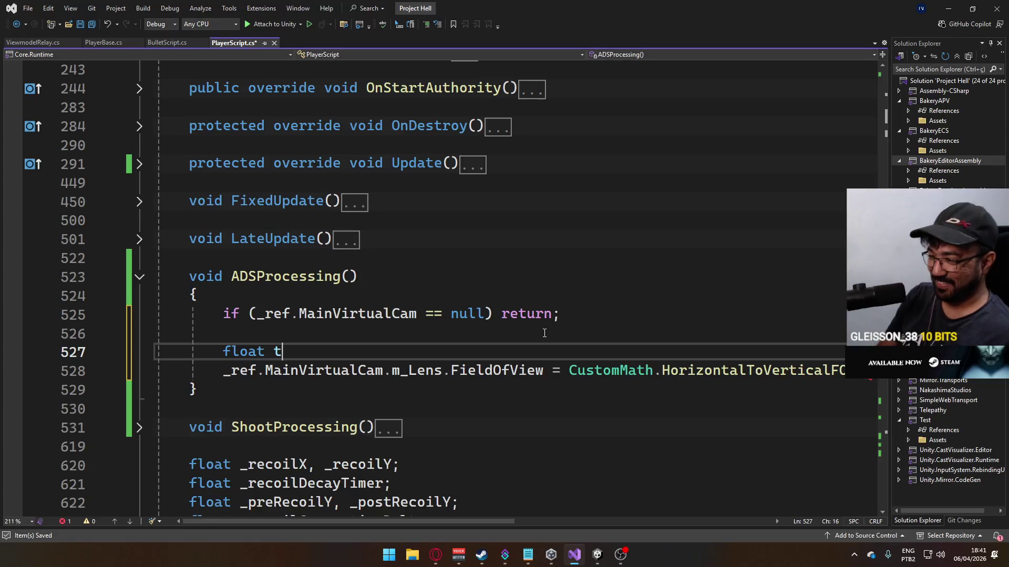
text(arget)
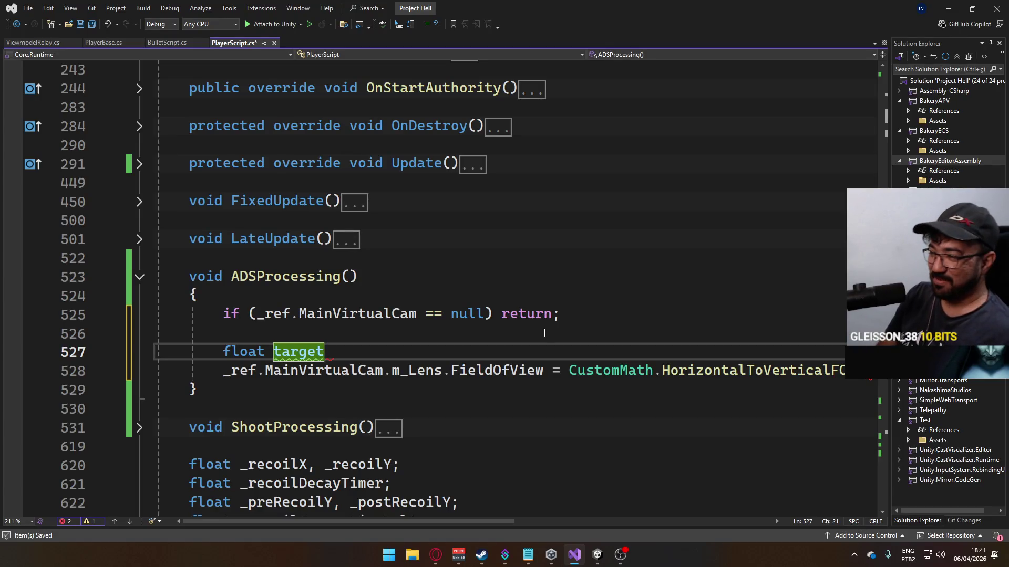
text(Fov)
key(BackSpace)
key(BackSpace)
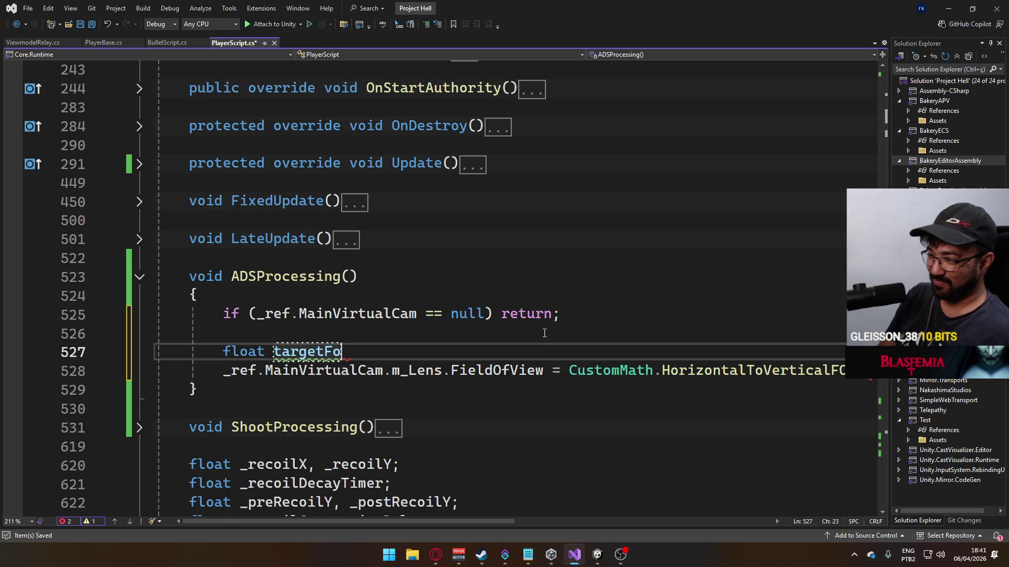
text(OV = 103 - (AdsWeight * 13);)
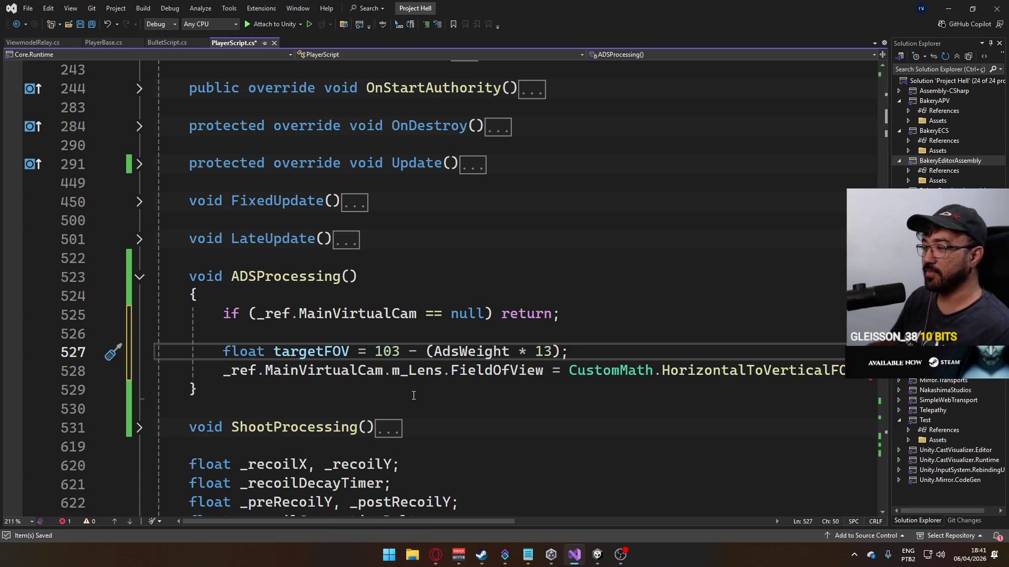
key(ctrl+s)
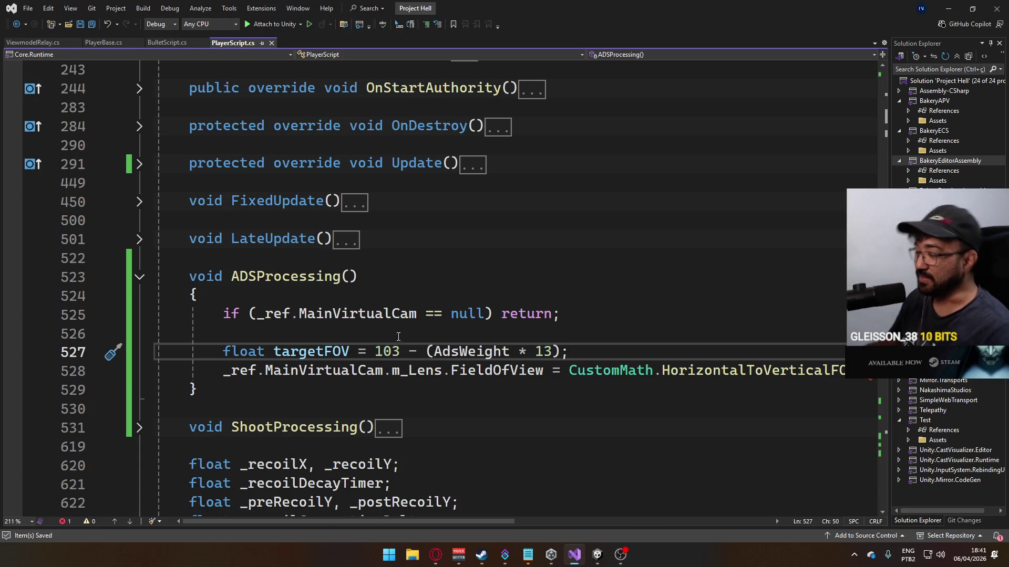
- Press Play in Unity and open the Console's missing-argument error at PlayerScript.cs line 528
scroll(348, 517, right, 3)
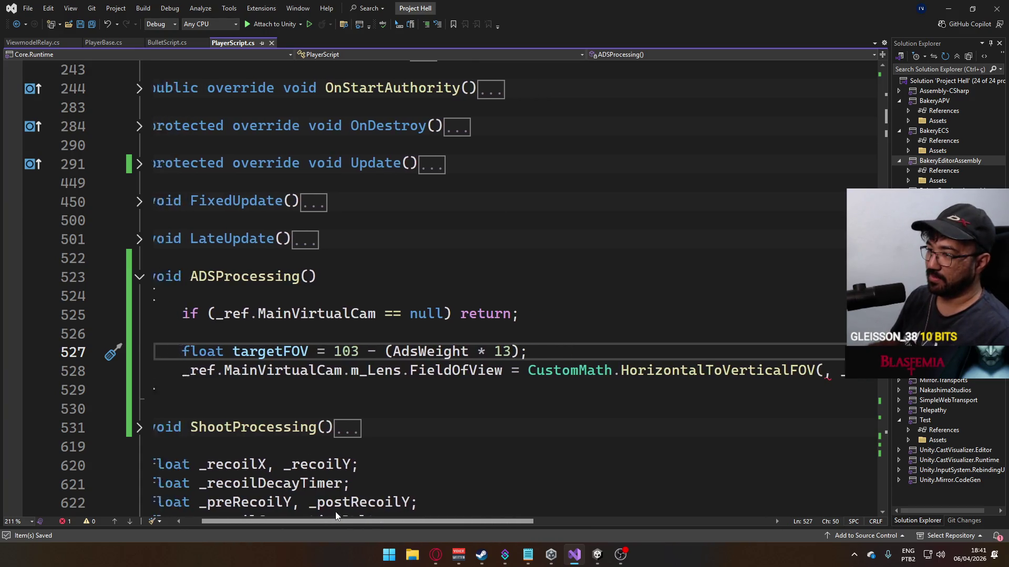
scroll(323, 508, left, 3)
scroll(310, 446, down, 8)
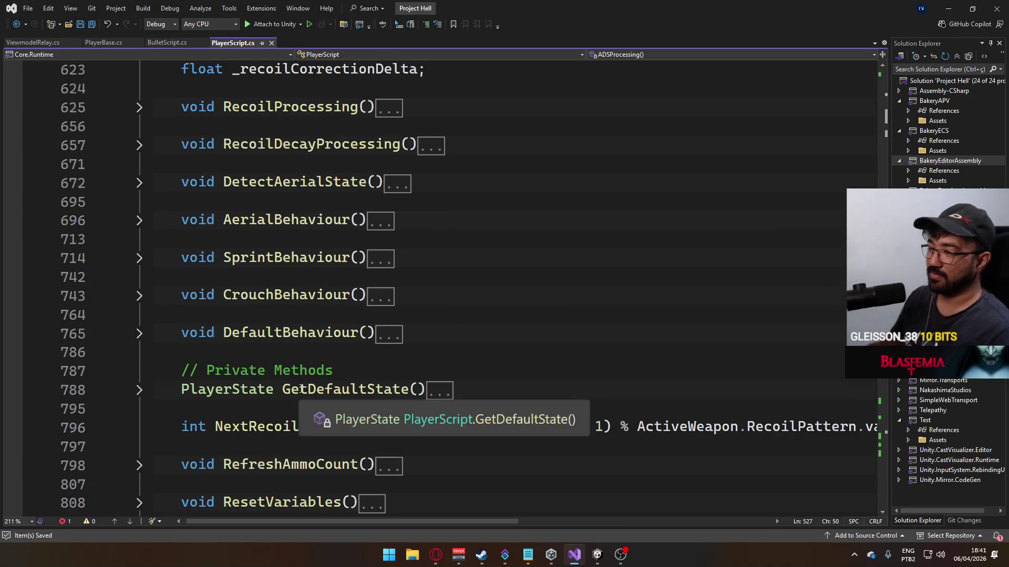
scroll(301, 389, down, 1)
scroll(301, 389, up, 2)
scroll(310, 390, down, 7)
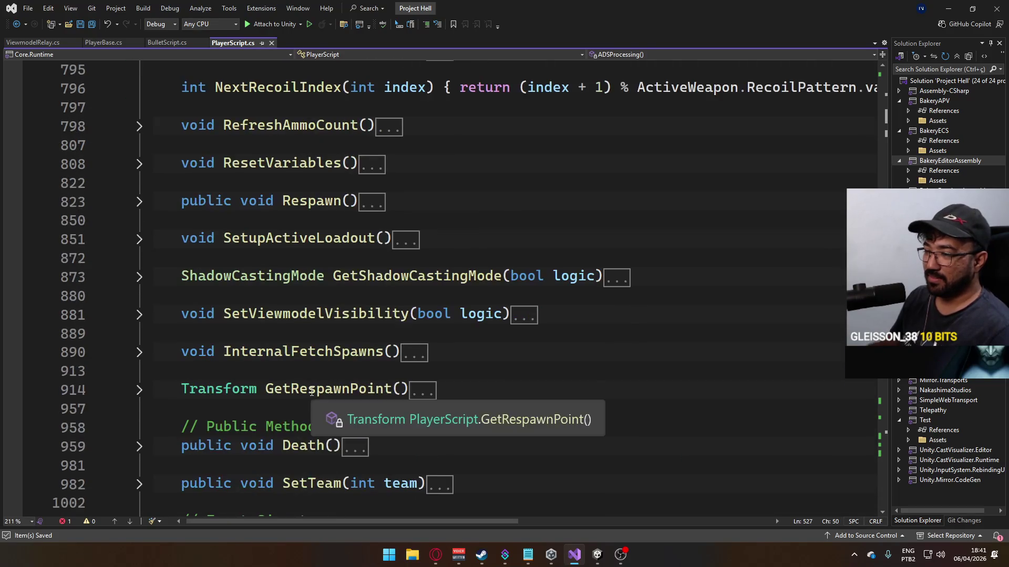
key(alt+Tab)
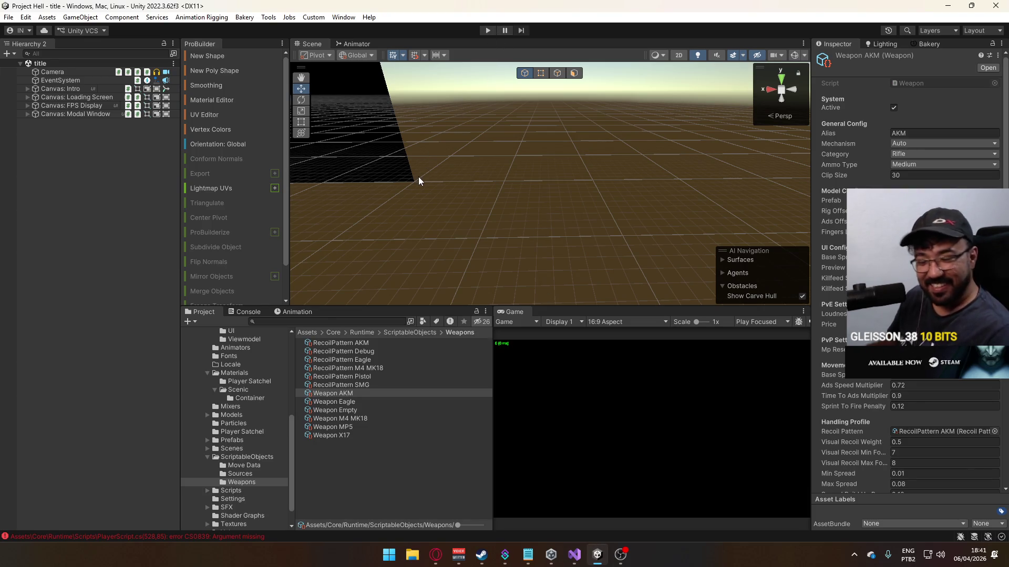
click(487, 31)
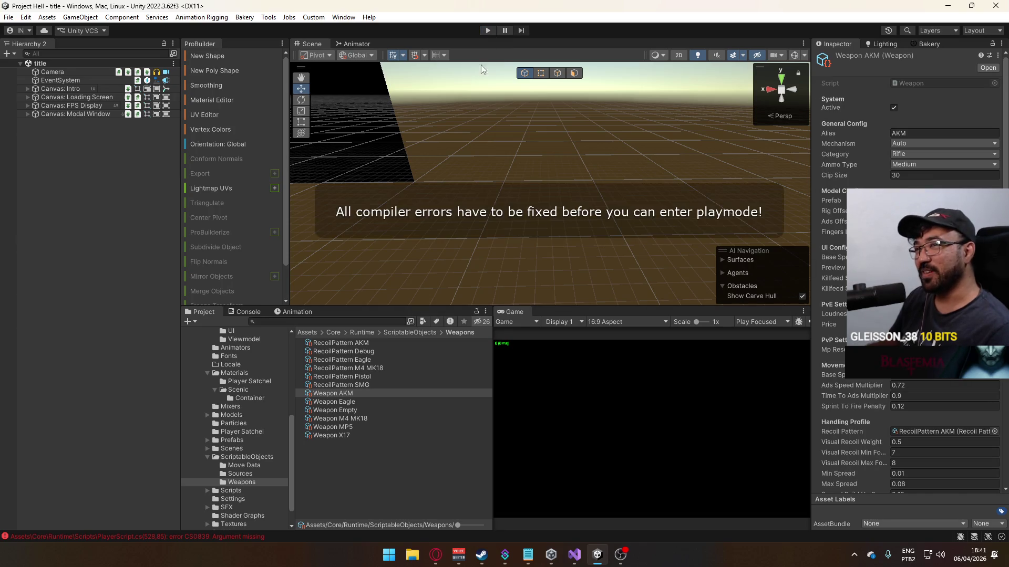
click(212, 538)
double_click(359, 333)
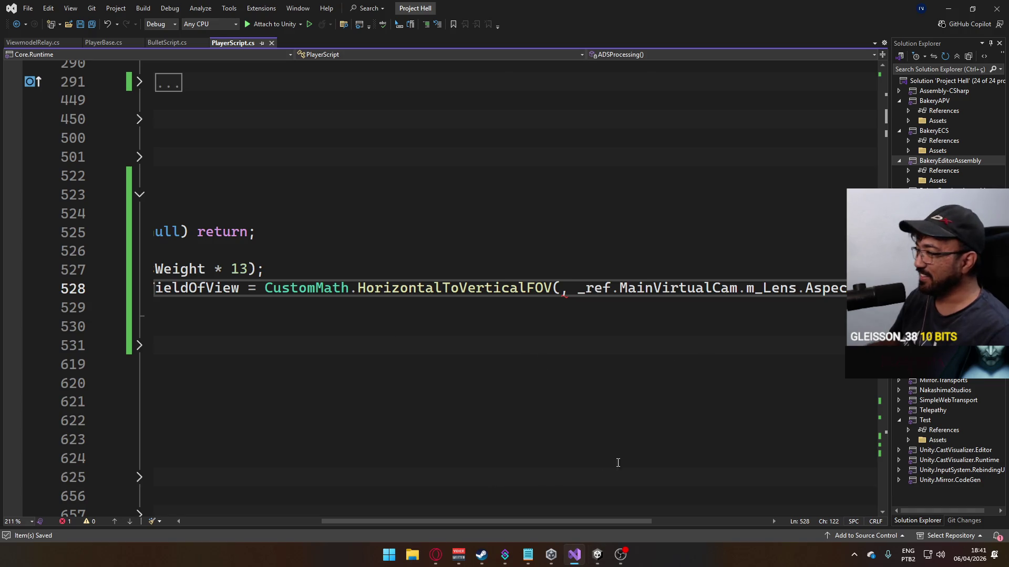
- Fill HorizontalToVerticalFOV's empty first argument with targetFOV and save PlayerScript.cs
click(563, 289)
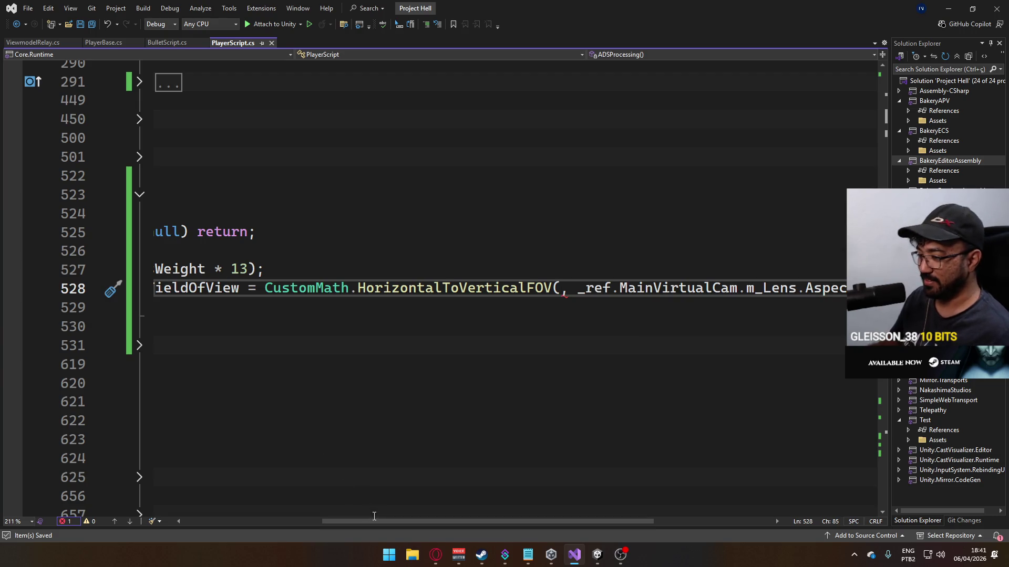
drag(378, 520, 199, 495)
text(,)
key(Left)
key(Left)
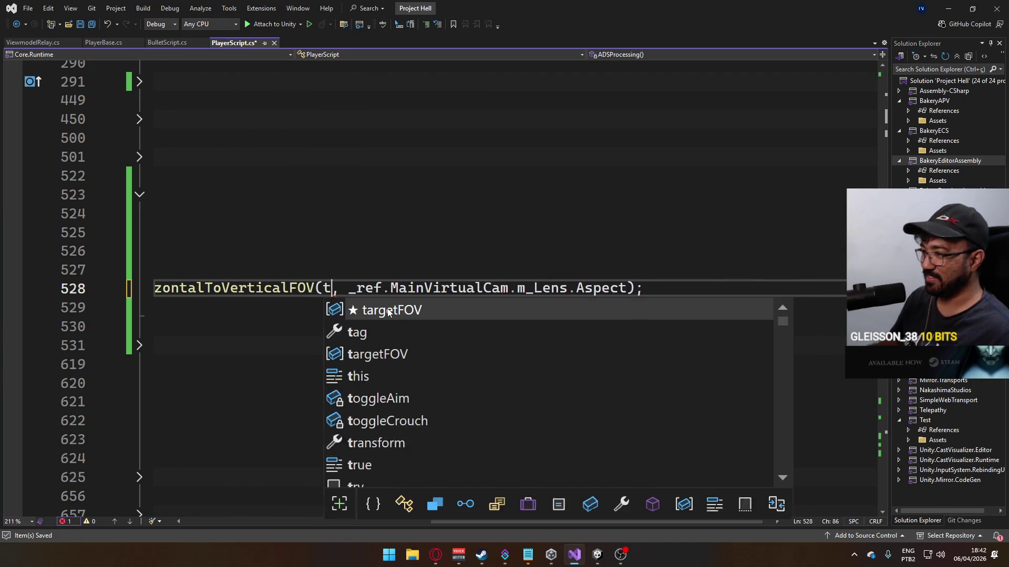
text(tar)
key(Tab)
key(ctrl+s)
mouse_move(464, 520)
mouse_down()
mouse_move(257, 490)
mouse_move(236, 457)
mouse_up()
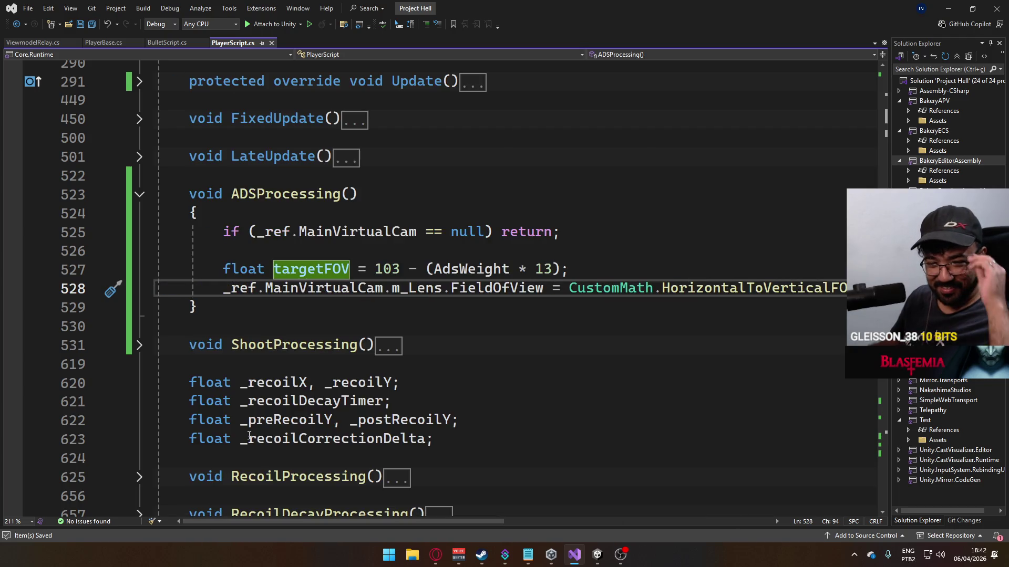
click(596, 558)
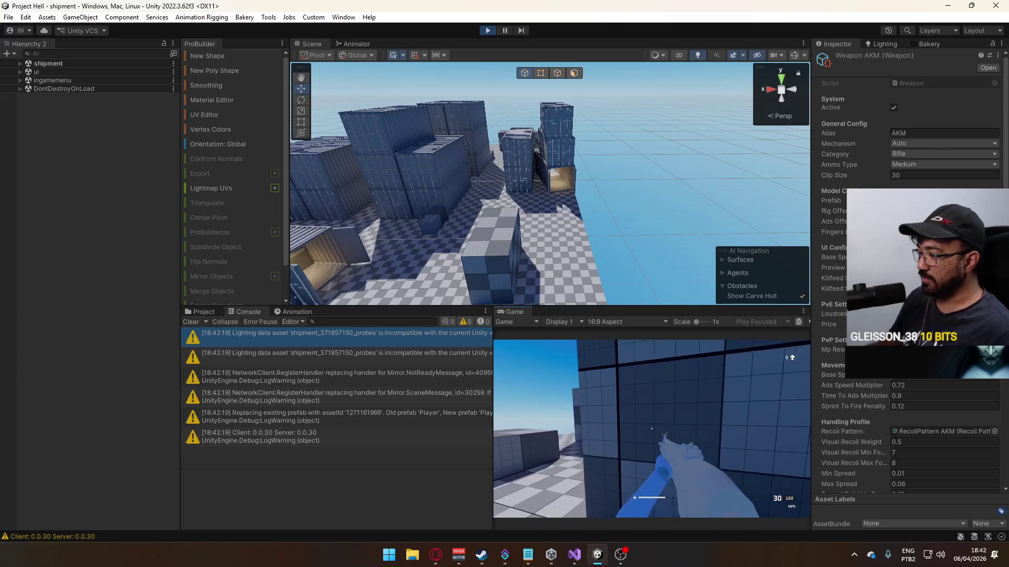
- Play-test by walking, switching to the pistol (2) and back to the rifle (1), then stop play
key(shift+w)
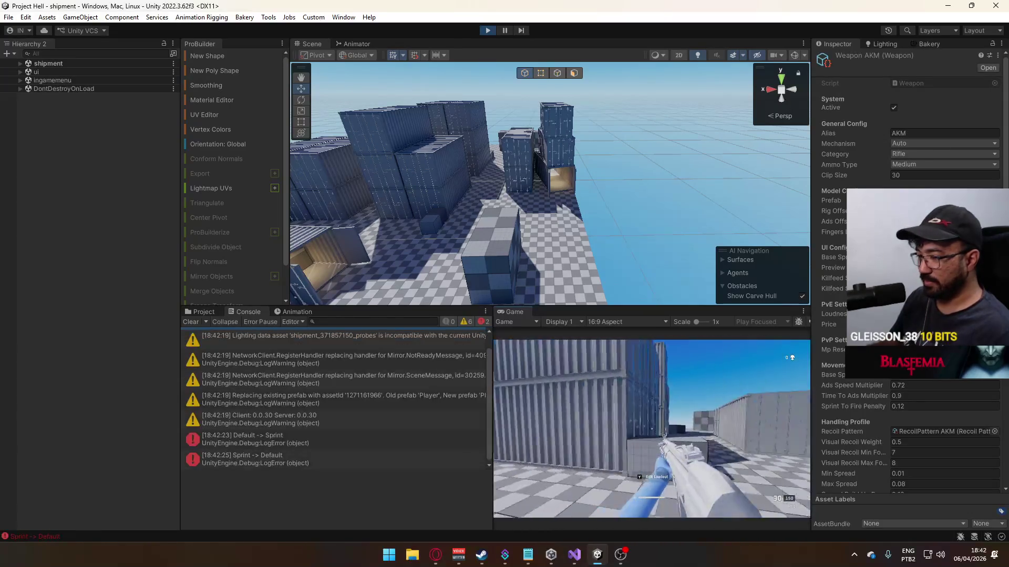
mouse_move(651, 428)
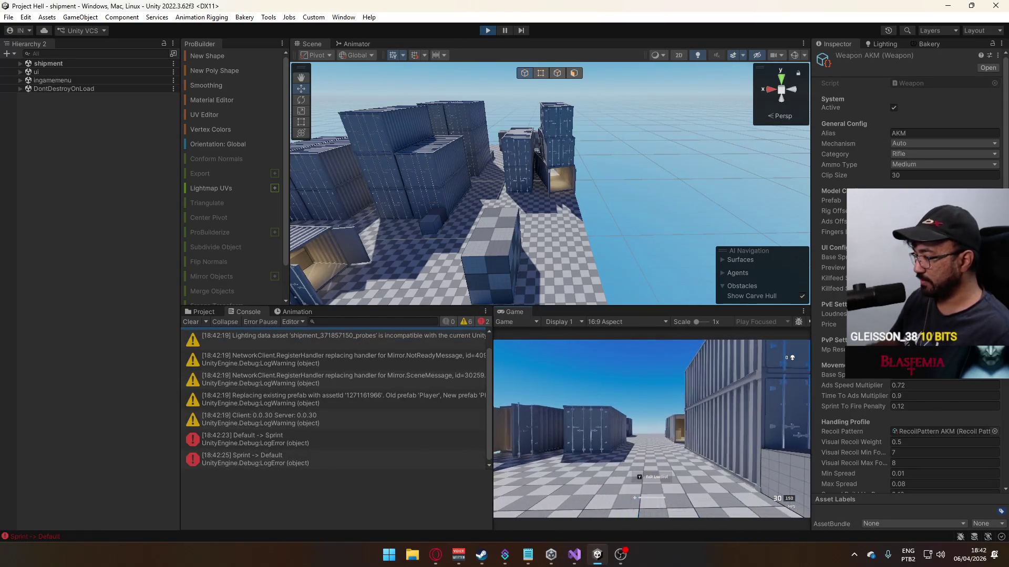
key(2)
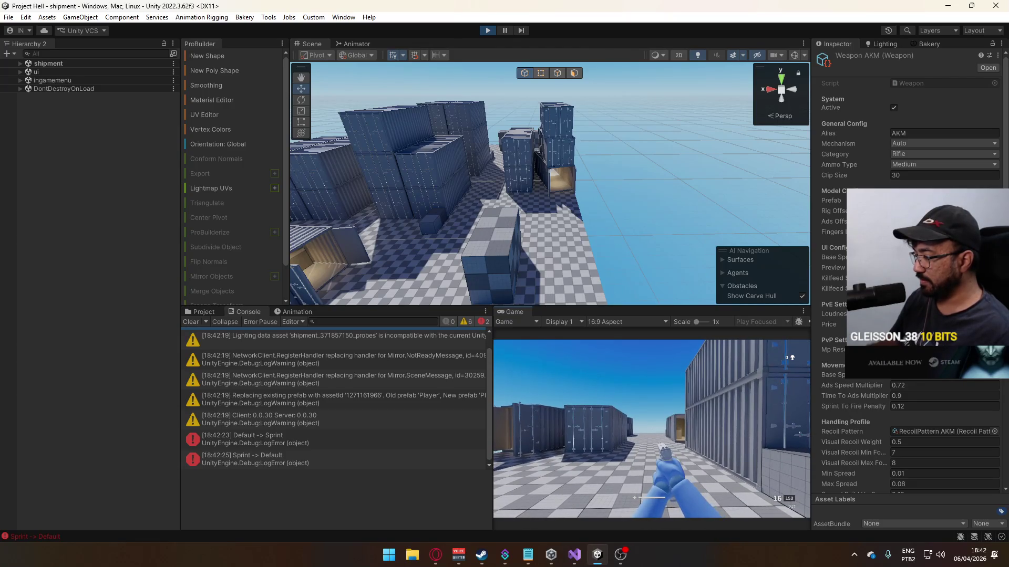
key(1)
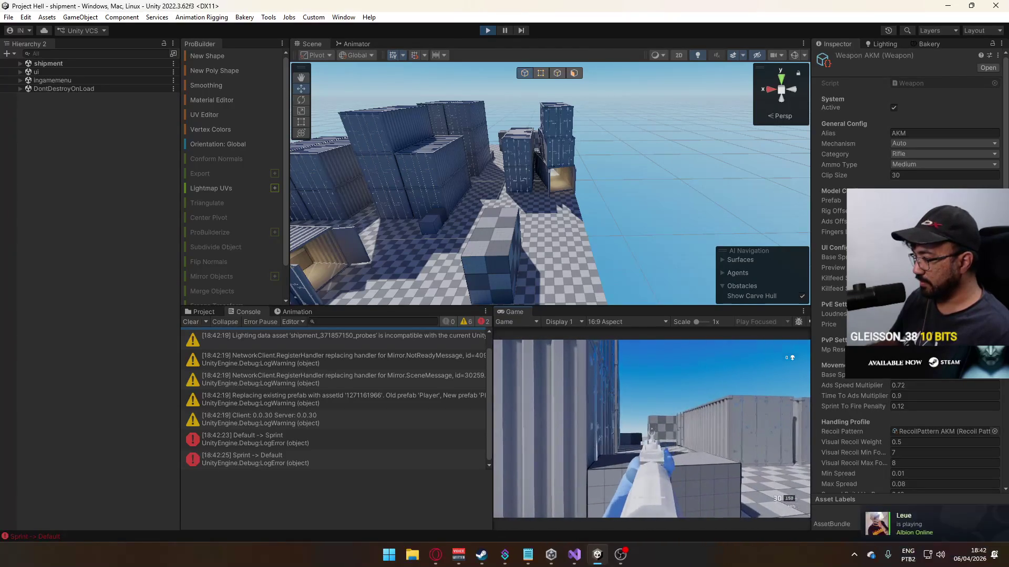
key(d)
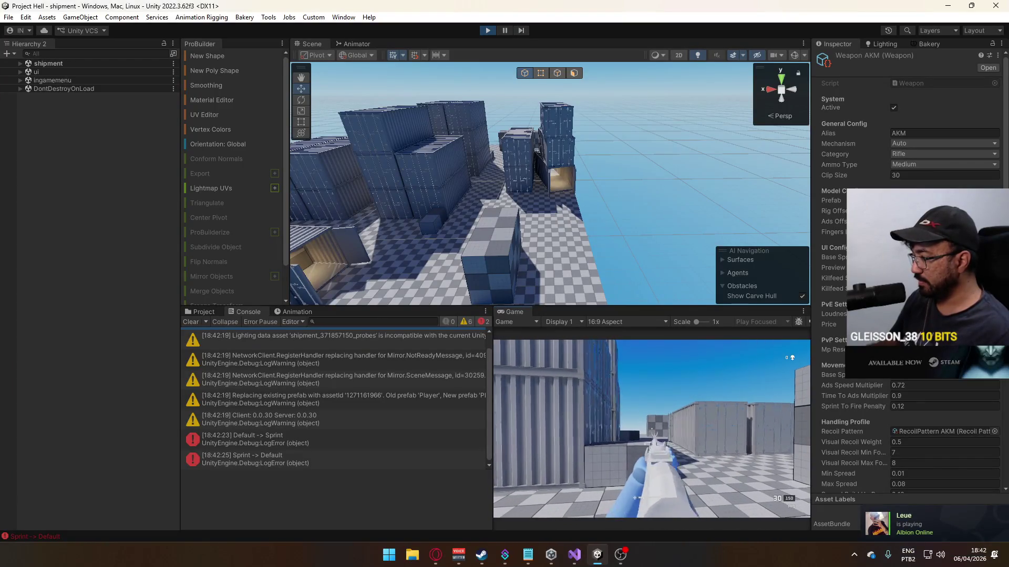
key(super)
click(597, 555)
key(ctrl+p)
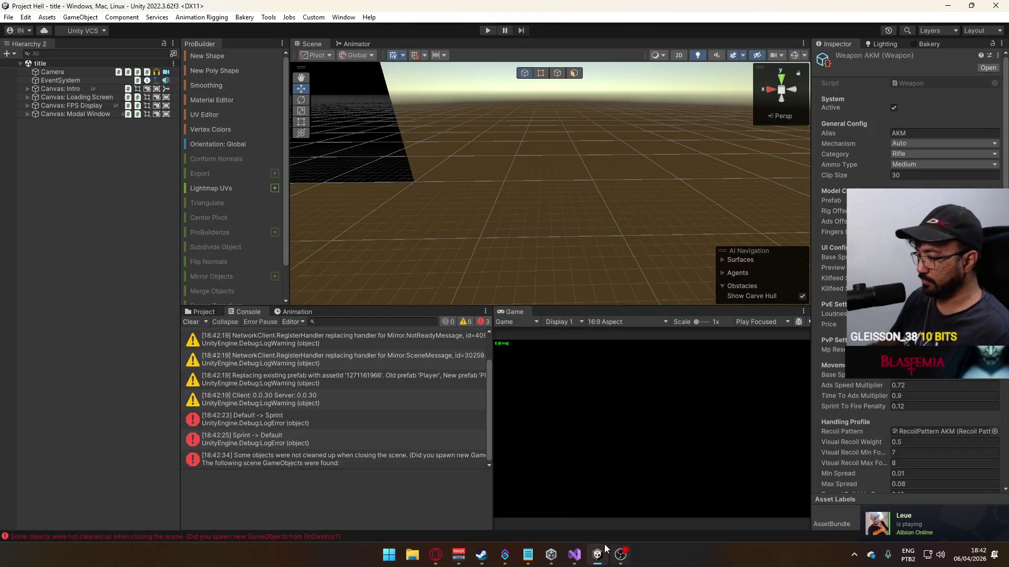
- Open Window > Package Manager listing In Project packages and move it aside
click(574, 555)
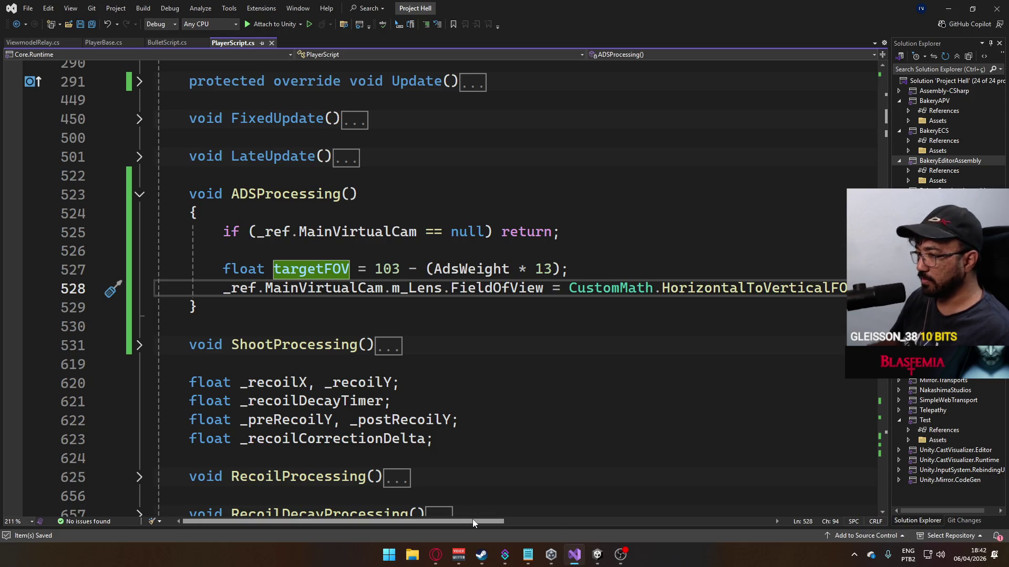
click(597, 554)
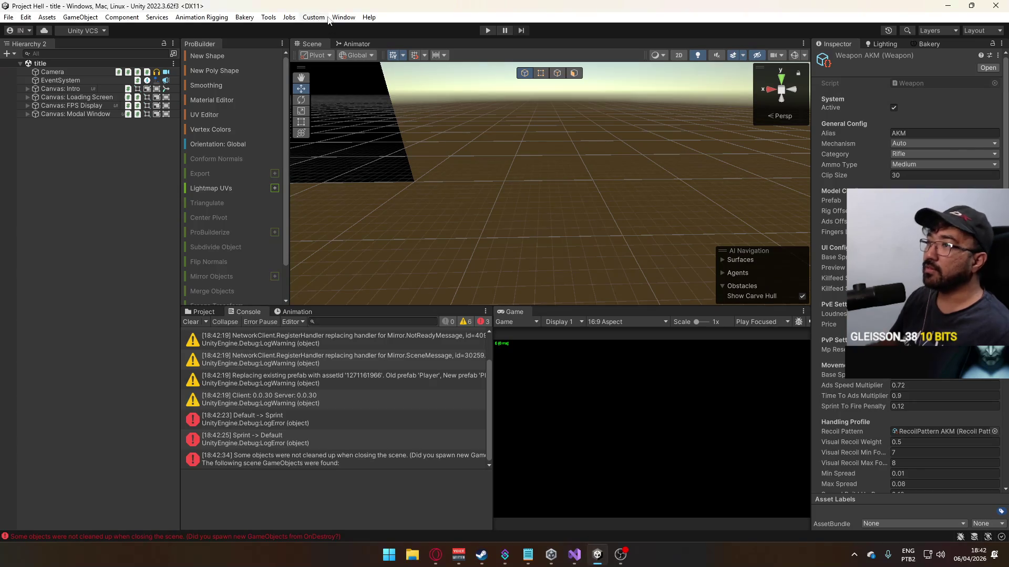
click(344, 17)
click(399, 163)
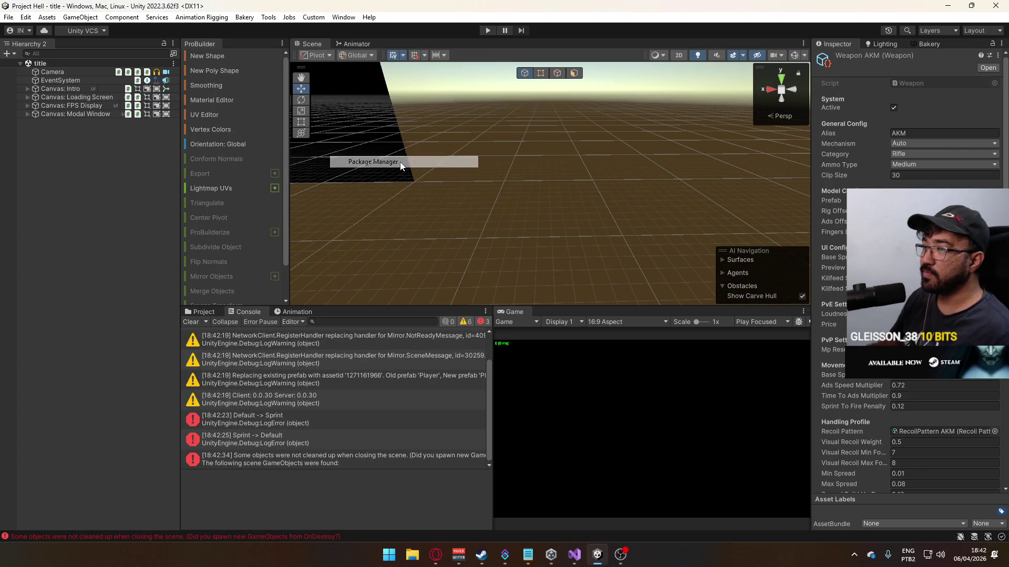
click(399, 188)
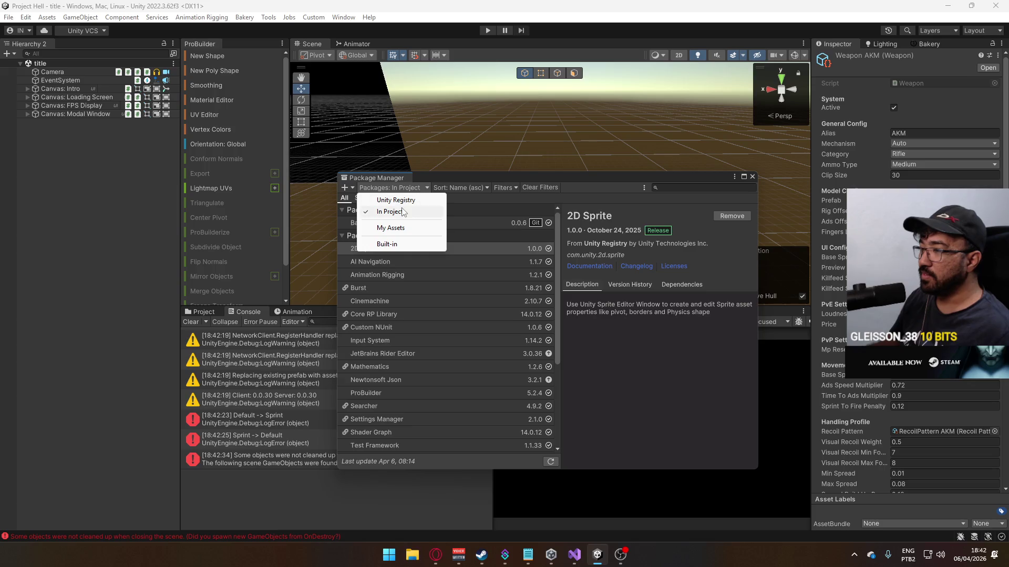
click(636, 184)
drag(635, 181, 517, 157)
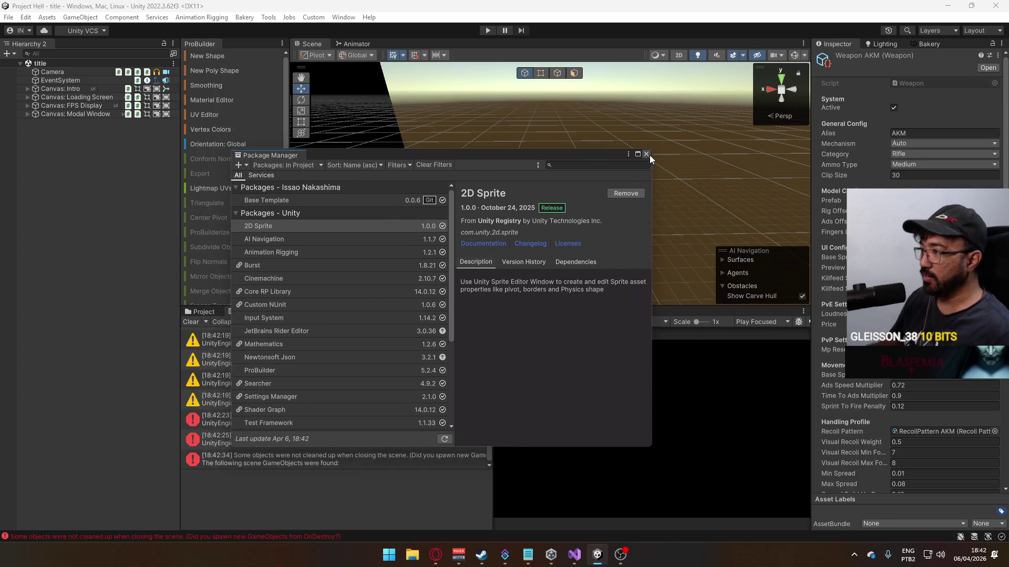
- Close the Package Manager, glance at Visual Studio, and switch back to Unity
click(650, 154)
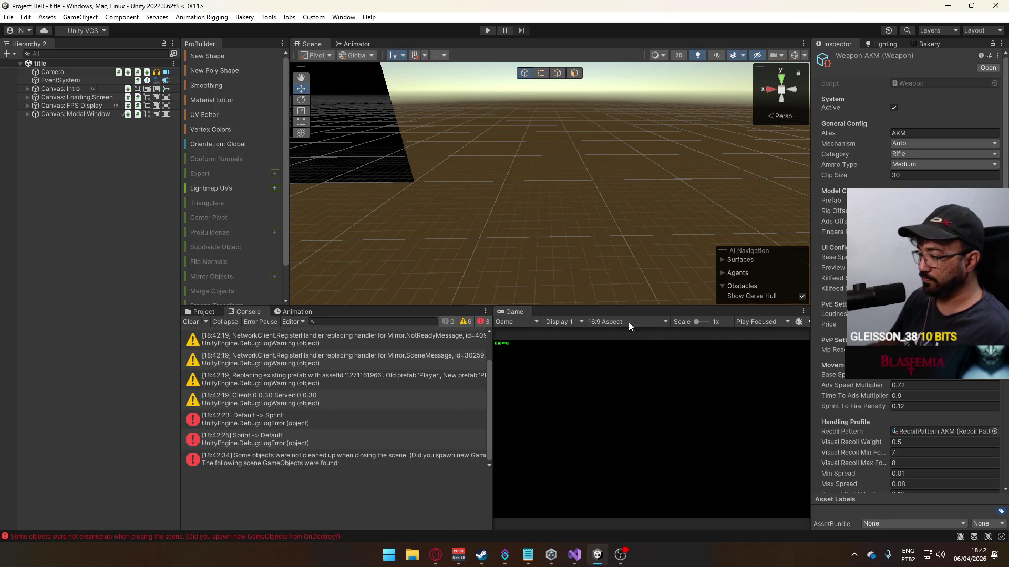
click(574, 557)
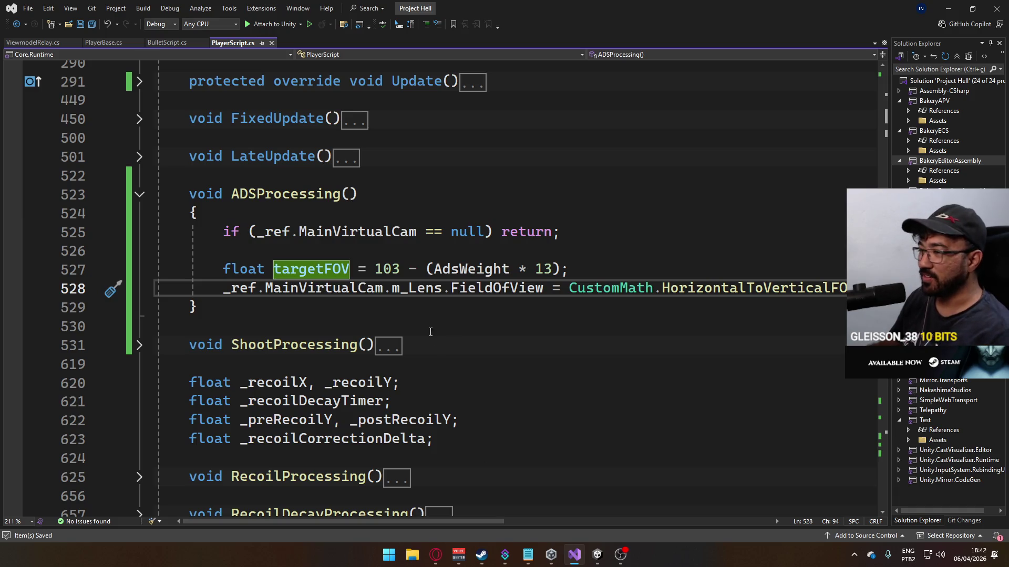
key(alt+Tab)
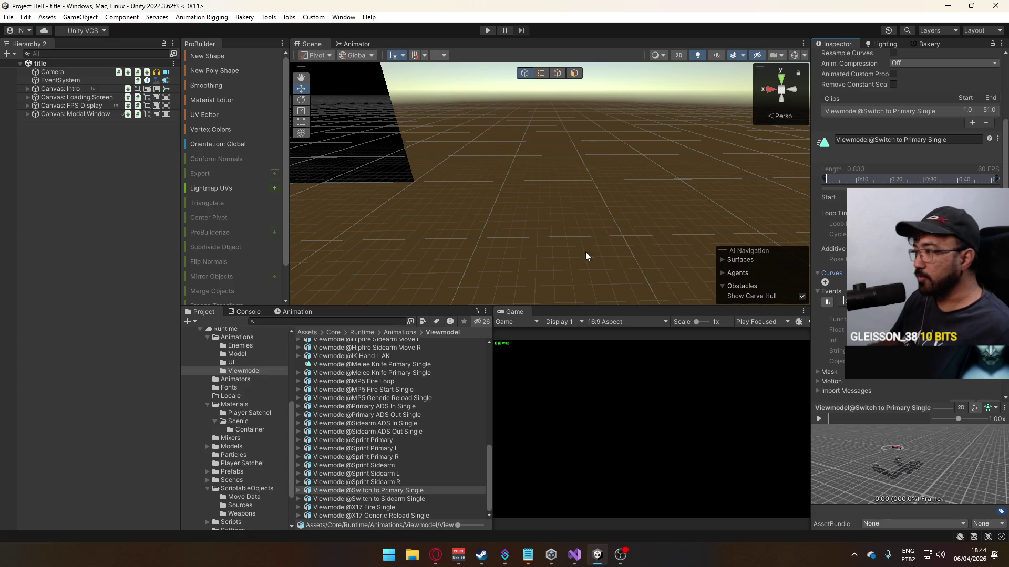
- Orbit the Scene view toward the dark cube and leave the clip's Events section collapsed
mouse_move(586, 254)
mouse_down()
mouse_move(422, 153)
mouse_move(421, 138)
mouse_move(540, 164)
mouse_move(521, 197)
mouse_up()
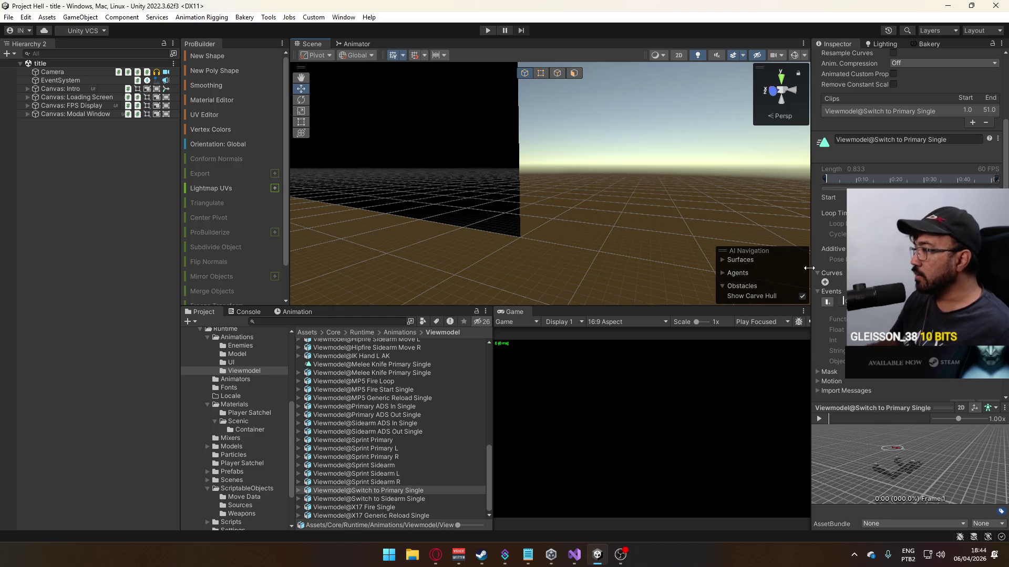
click(817, 291)
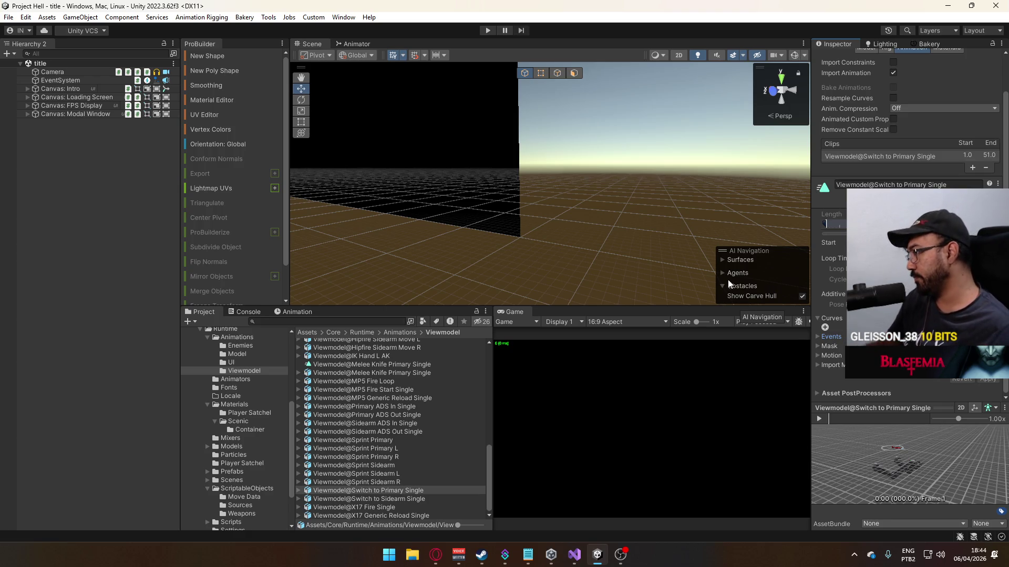
click(818, 337)
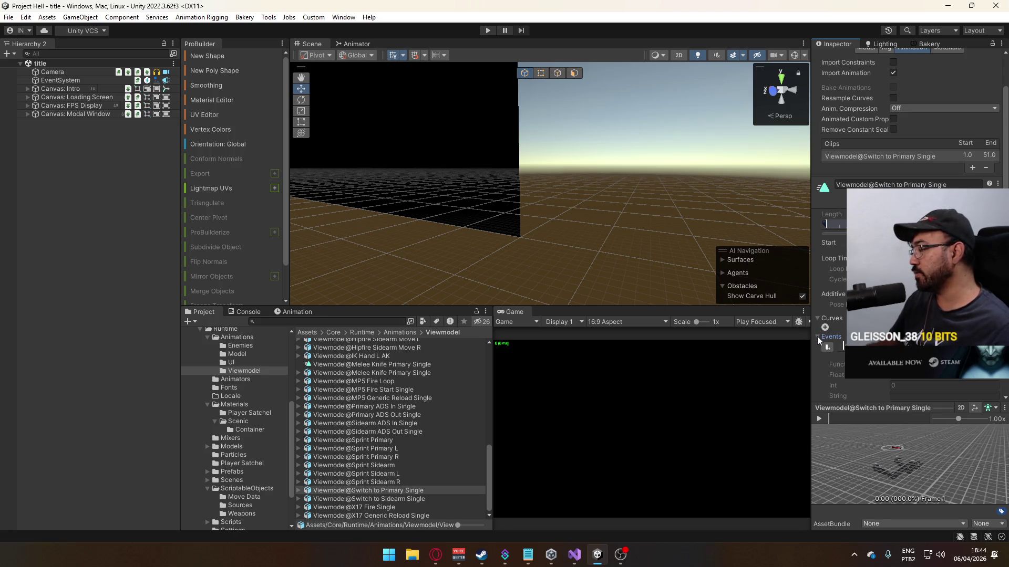
click(818, 336)
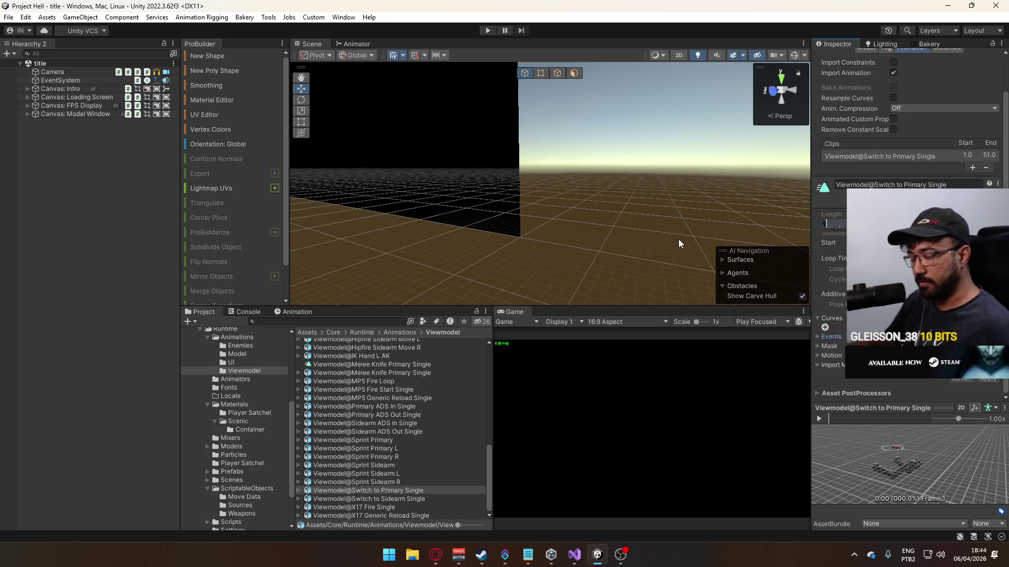
drag(292, 454, 266, 394)
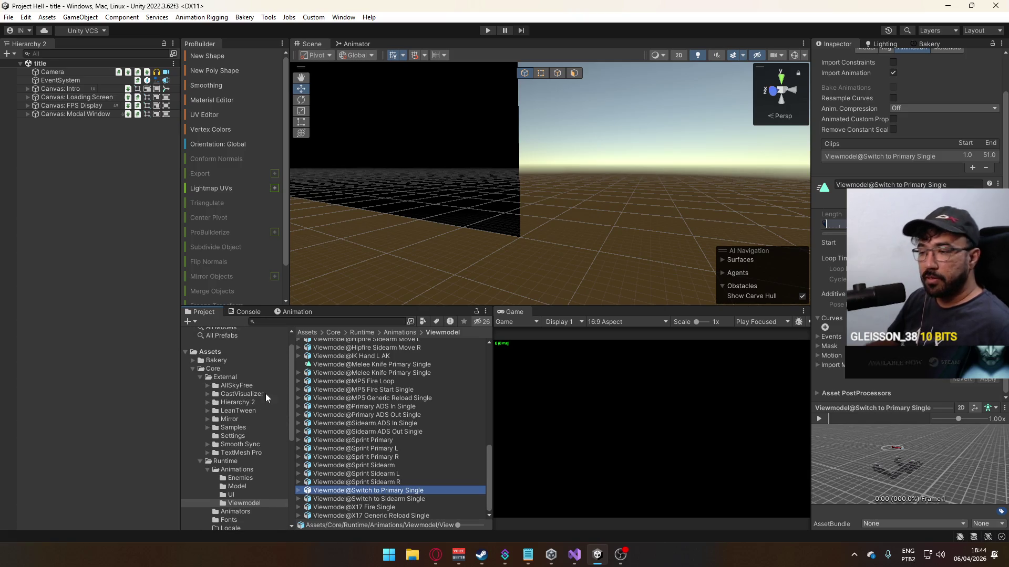
- Collapse the External folder, centre the black object, and select the Switch to Primary Single clip
click(199, 378)
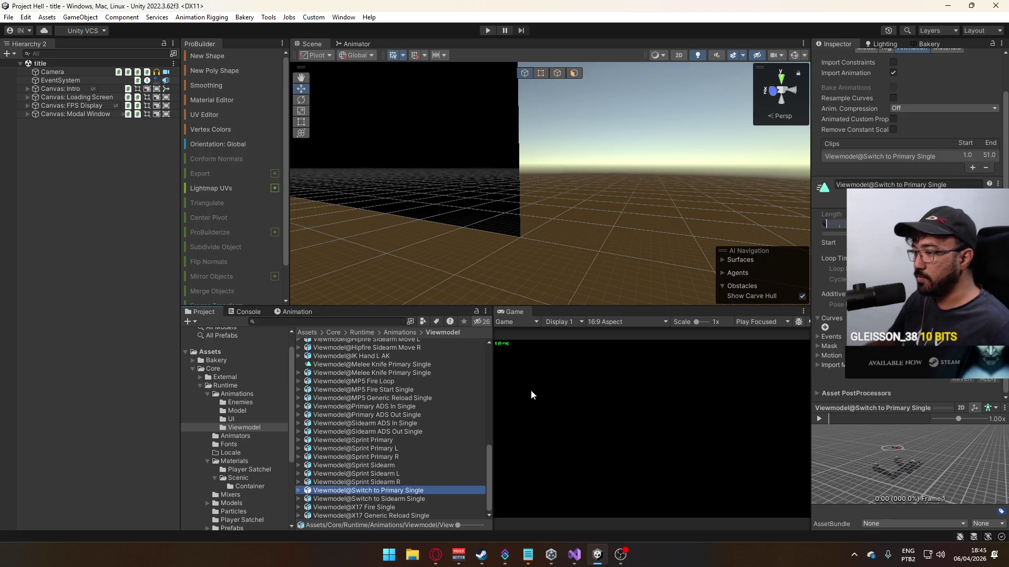
drag(487, 454, 483, 353)
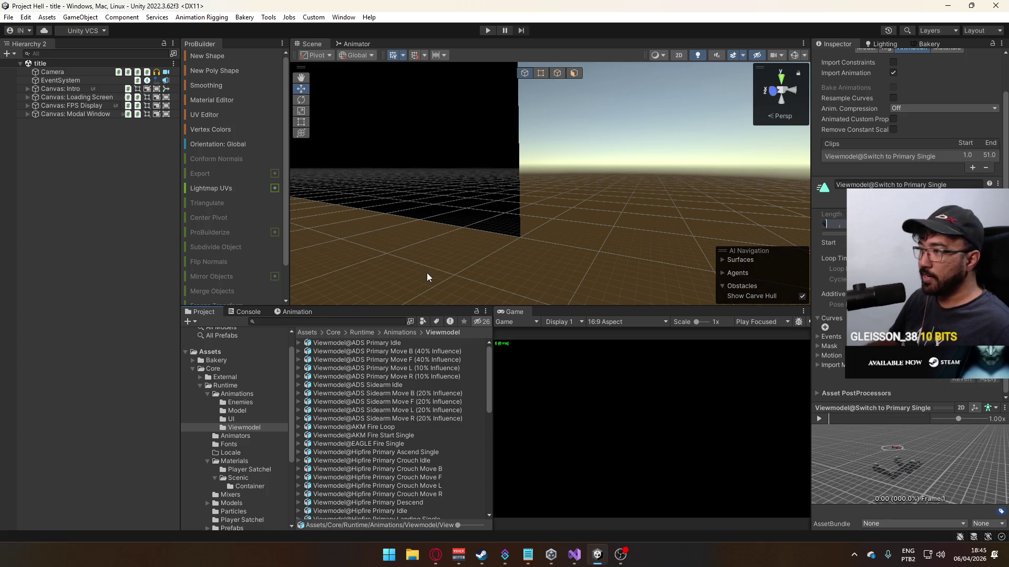
mouse_move(625, 235)
mouse_down()
mouse_move(554, 196)
mouse_move(592, 146)
mouse_move(582, 237)
mouse_move(581, 101)
mouse_move(596, 243)
mouse_up()
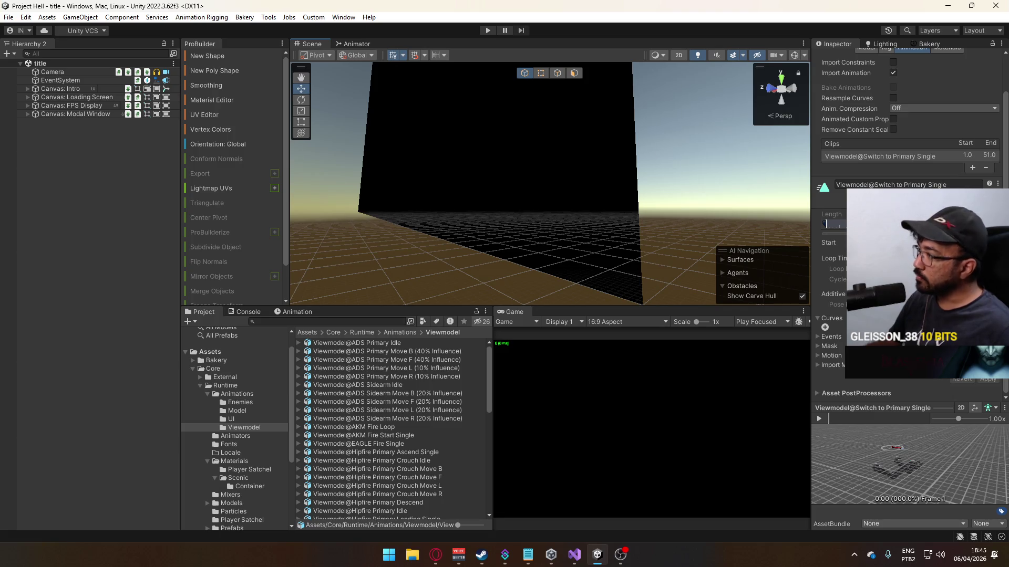
click(871, 157)
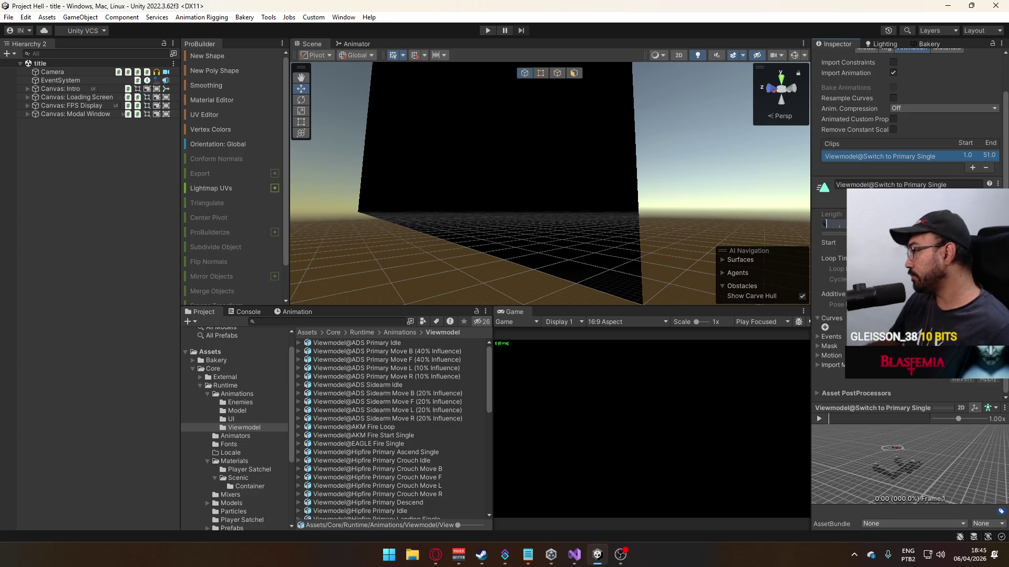
drag(488, 386, 473, 489)
- Preview the ADS Sidearm Idle clip, then inspect Viewmodel@Primary ADS In Single
scroll(473, 481, up, 10)
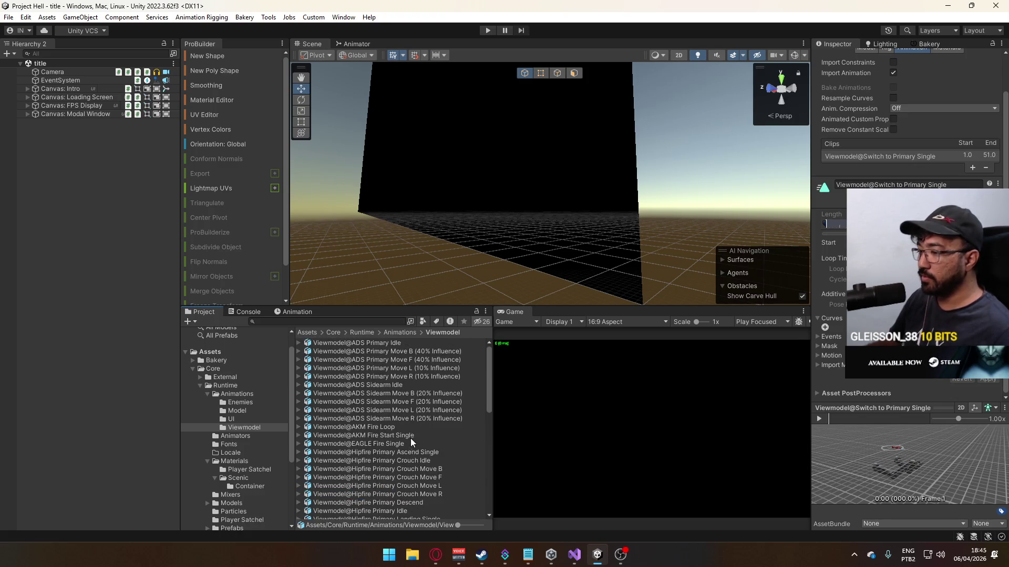
click(405, 386)
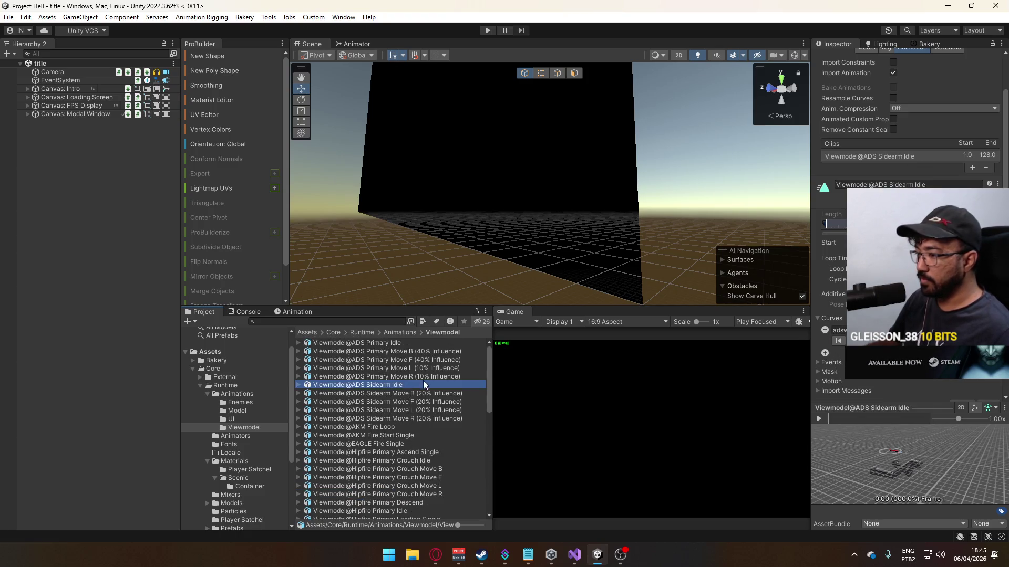
scroll(430, 412, down, 10)
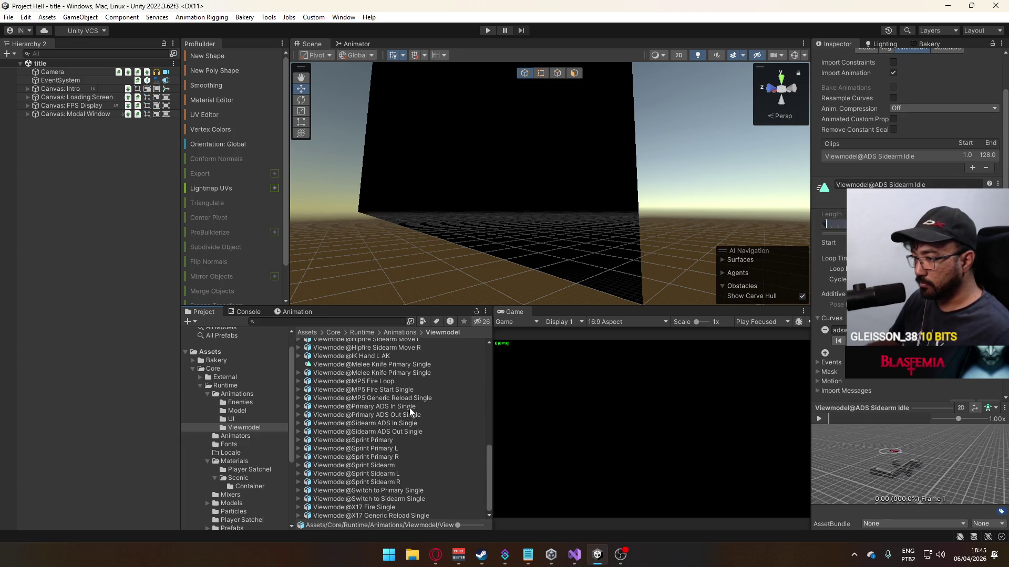
click(409, 407)
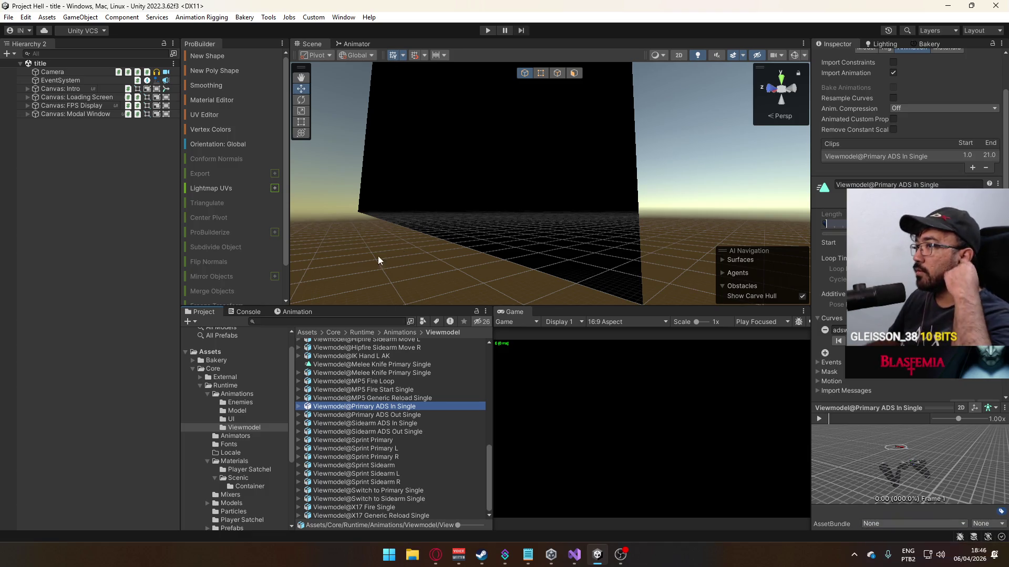
click(344, 18)
- Open Tools > ProBuilder and dismiss the menu without choosing anything
mouse_move(268, 17)
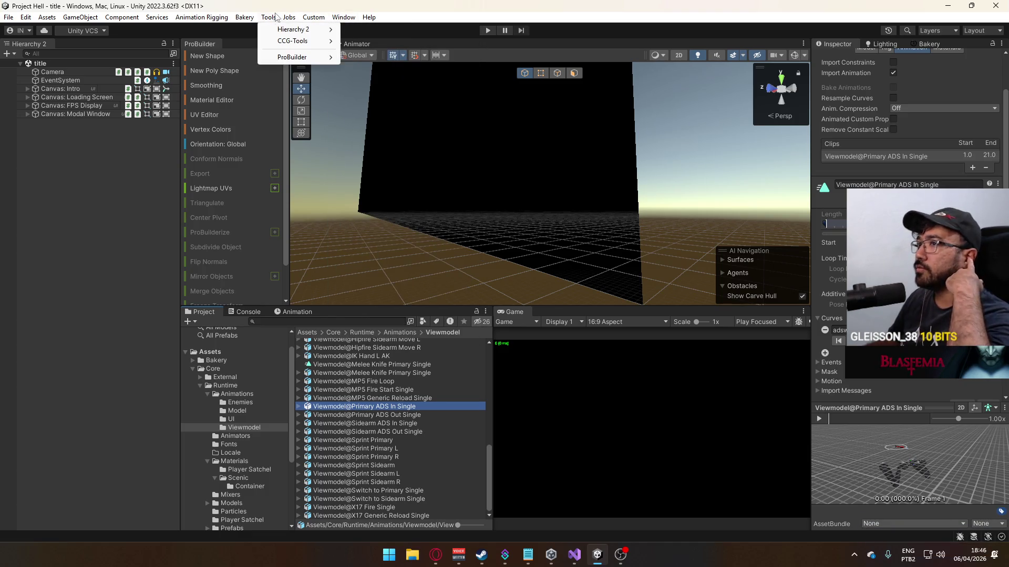
mouse_move(294, 57)
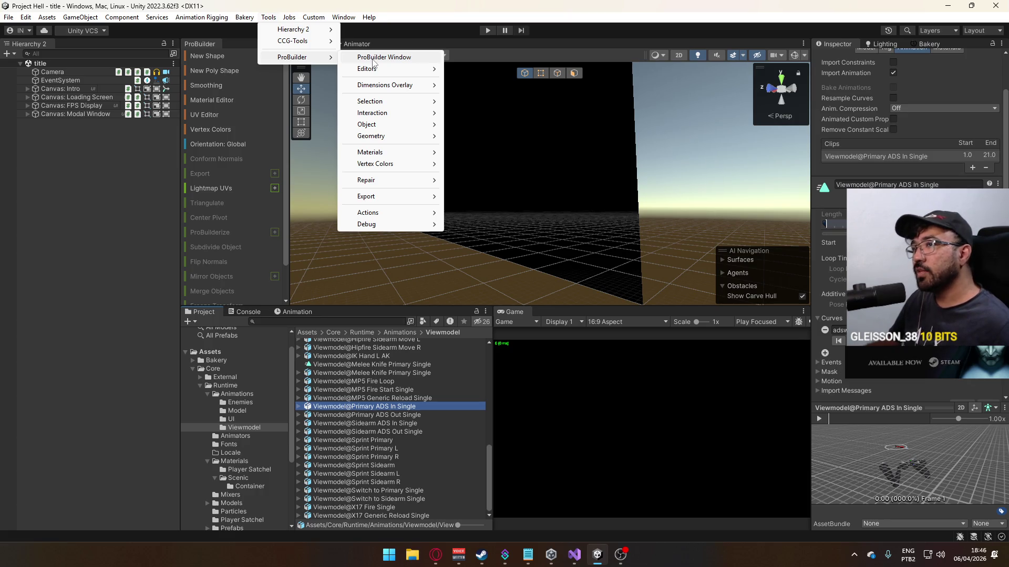
click(686, 214)
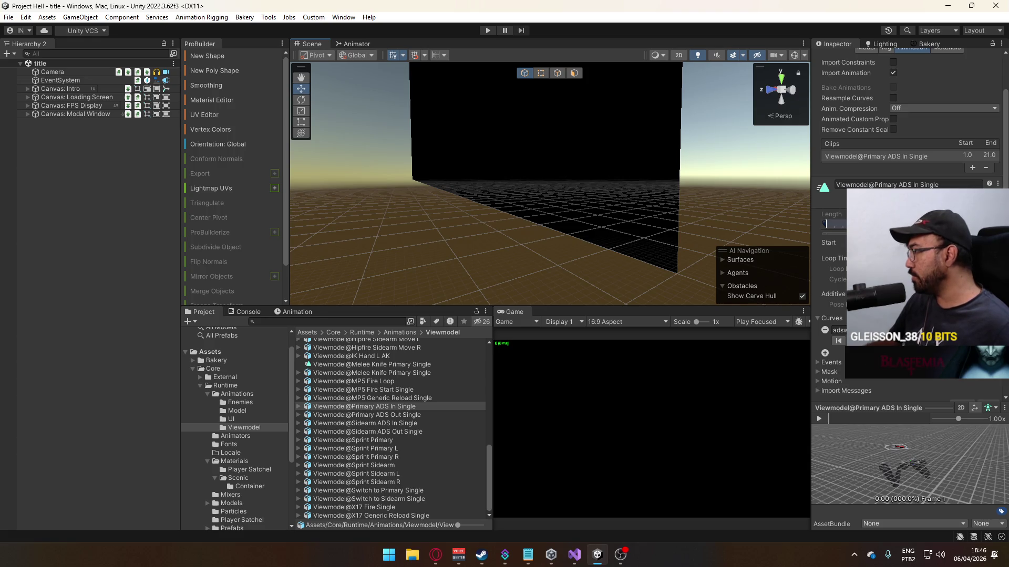
- Bring the Discord server window in front of Unity
scroll(893, 157, down, 2)
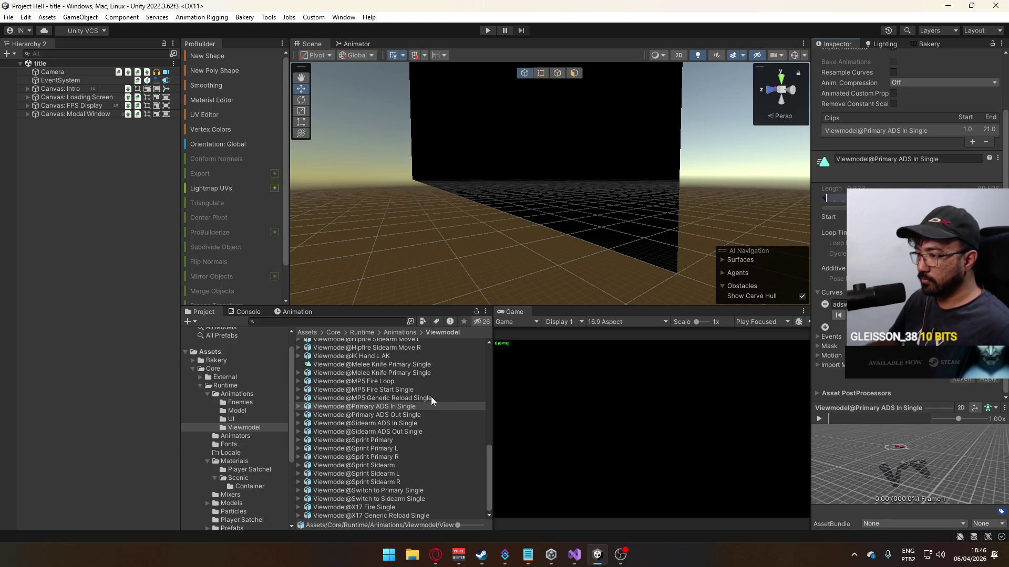
scroll(431, 400, up, 3)
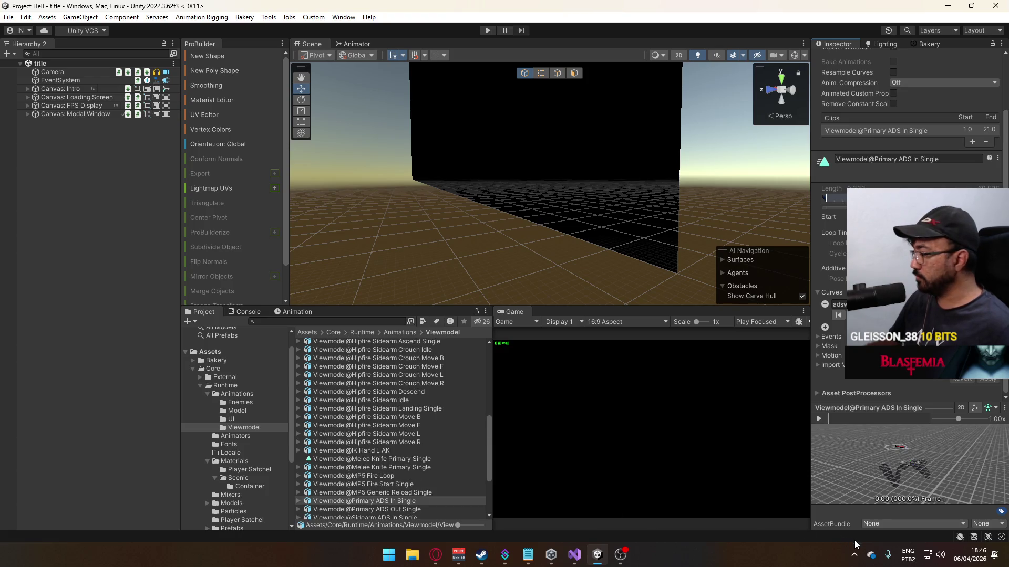
click(853, 554)
click(856, 524)
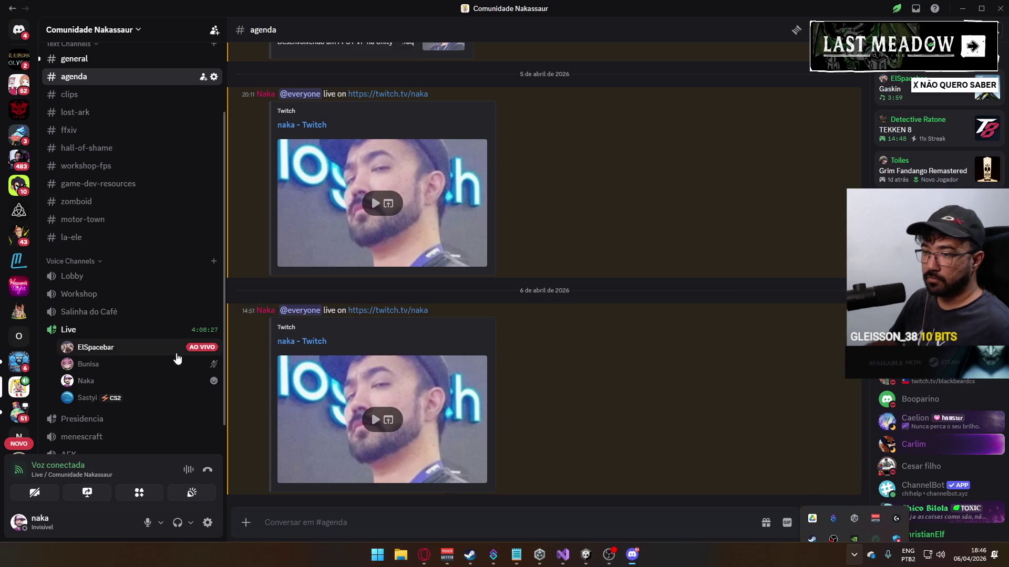
- Open the LIVE streamer's screen share in the Live voice channel to watch their Unity screen
click(176, 349)
click(304, 440)
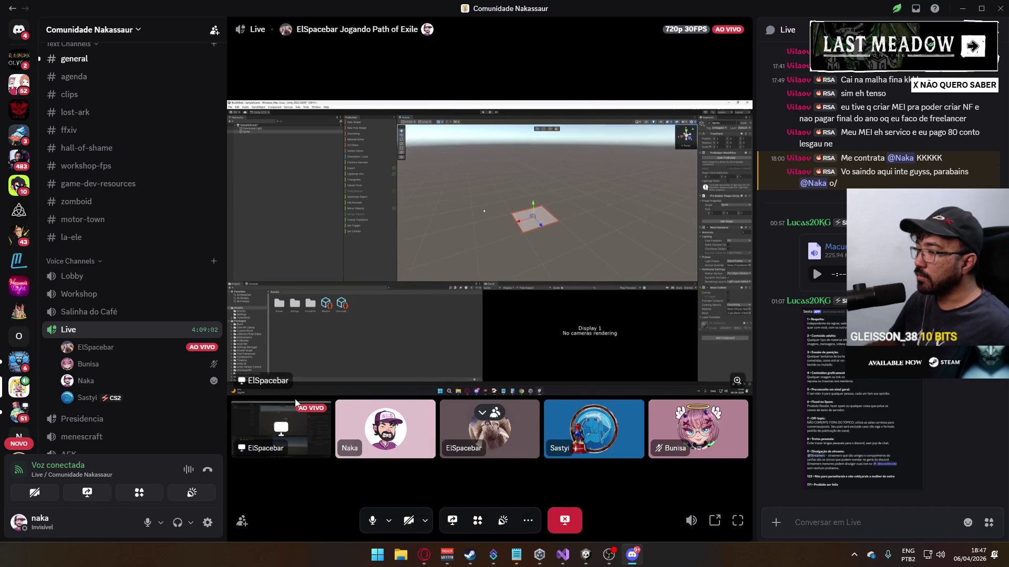
- Mute the stream with Silenciar, then close the viewing popup and the Live chat panel
right_click(457, 342)
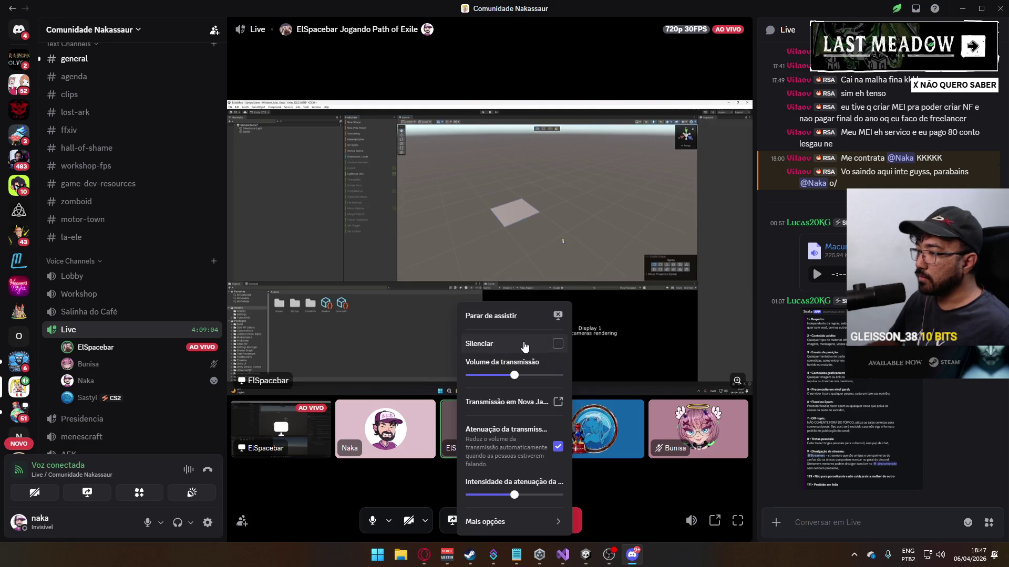
click(507, 349)
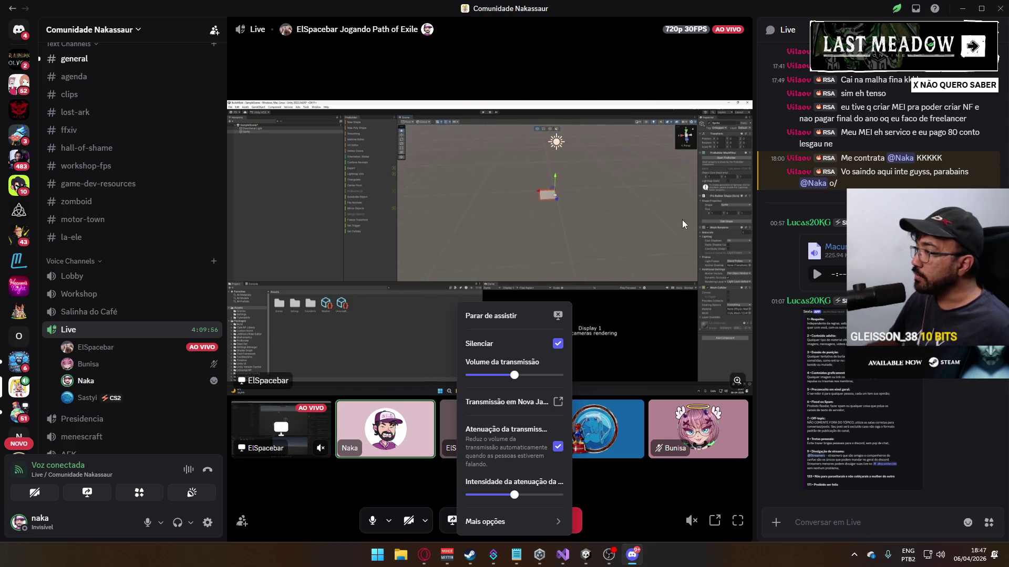
click(999, 31)
click(999, 32)
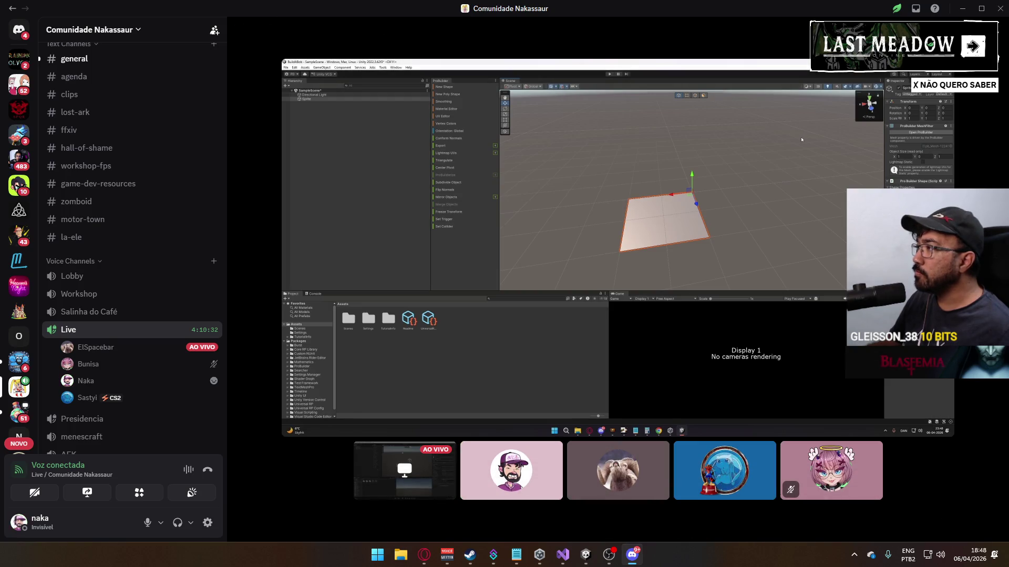
- Return to local Unity, orbit the Scene view, and list the Assets/Core/Runtime subfolders
mouse_move(567, 94)
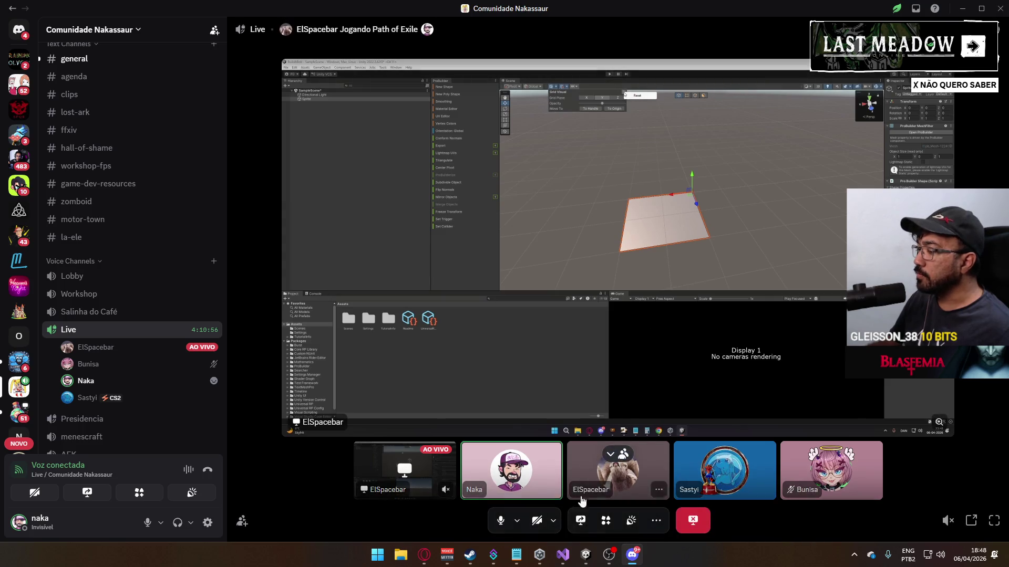
click(585, 554)
drag(557, 184, 577, 243)
click(229, 385)
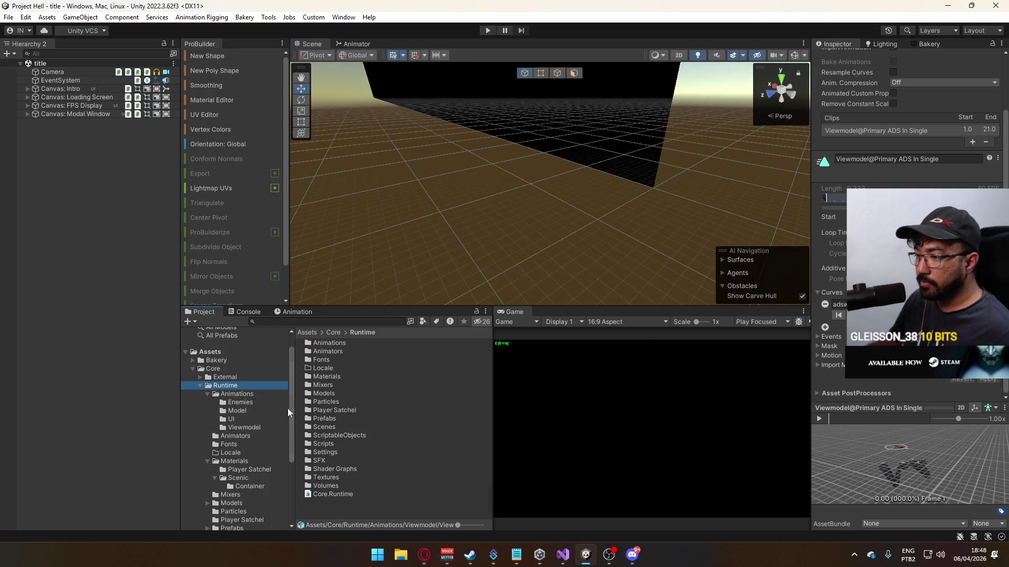
- Open the shipment scene from the Scenes folder and look around it
click(344, 427)
double_click(344, 427)
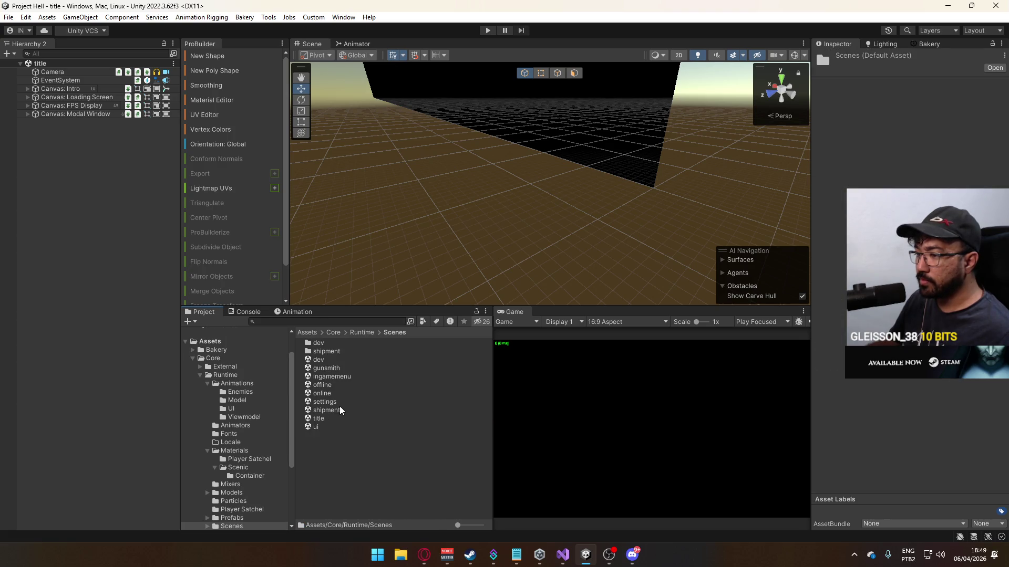
double_click(339, 409)
mouse_move(578, 252)
mouse_down()
mouse_move(780, 305)
mouse_move(681, 249)
mouse_move(484, 233)
mouse_move(431, 239)
mouse_move(429, 252)
mouse_move(435, 266)
mouse_move(620, 165)
mouse_move(586, 231)
mouse_move(560, 247)
mouse_up()
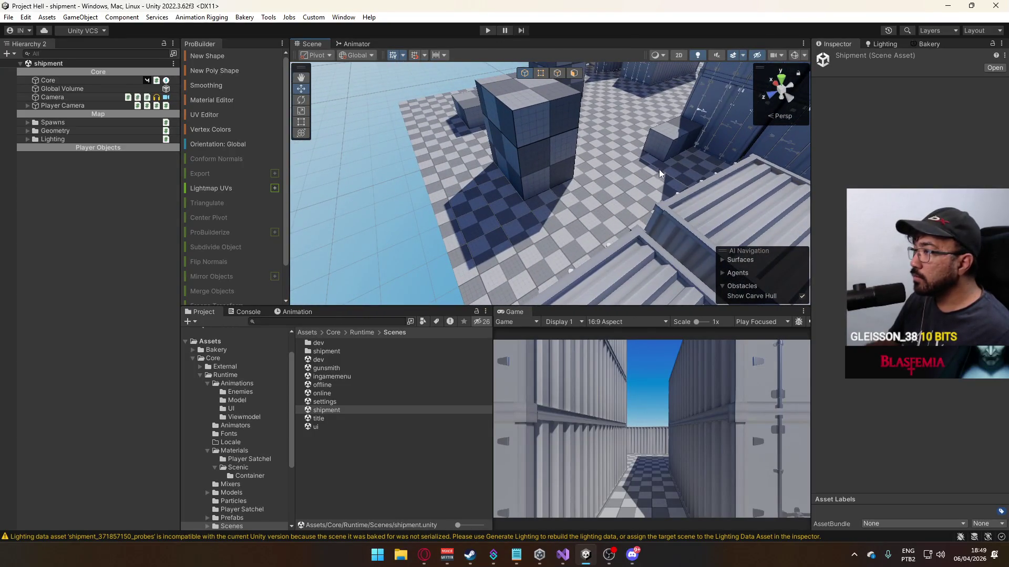
- Frame an Object Placeholder, undo a trial move, then open Project Settings on Player
click(659, 169)
key(f)
mouse_move(684, 133)
mouse_down()
mouse_move(462, 185)
mouse_move(571, 198)
mouse_move(551, 168)
mouse_up()
key(ctrl+z)
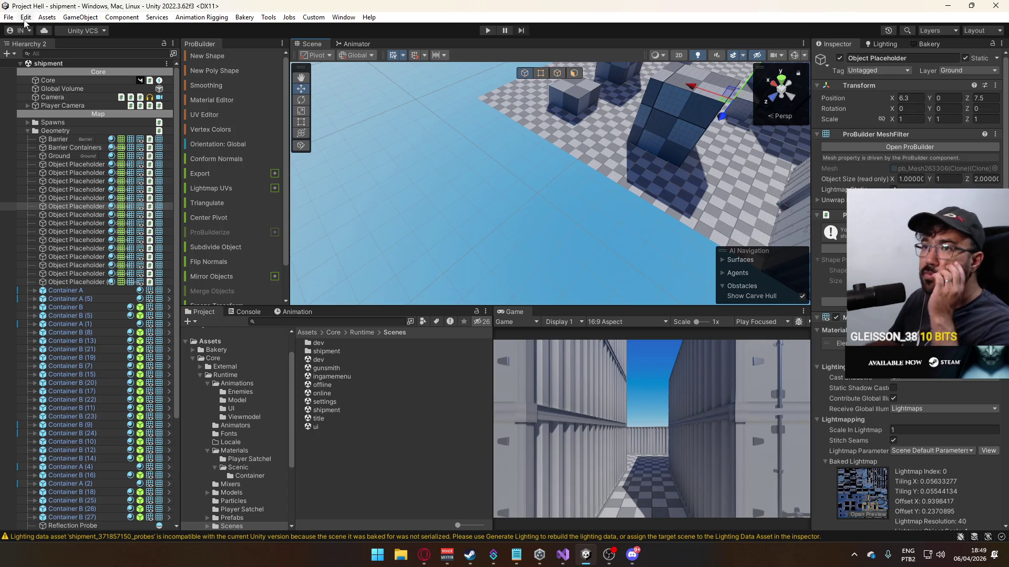
click(25, 18)
click(100, 375)
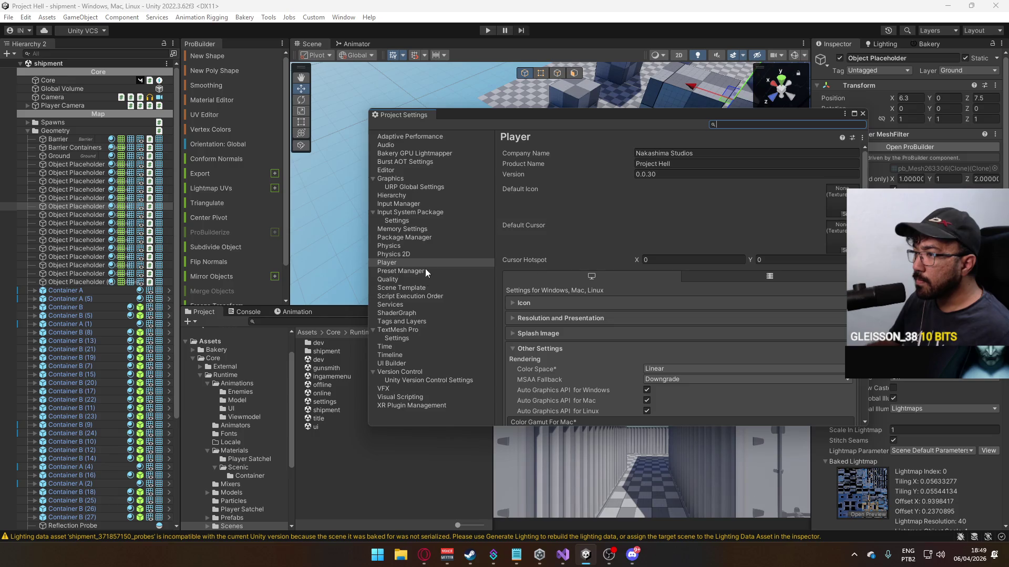
- Close Project Settings, open Preferences, and browse the General, 2D Physics, Profiler and Scene View pages
click(862, 113)
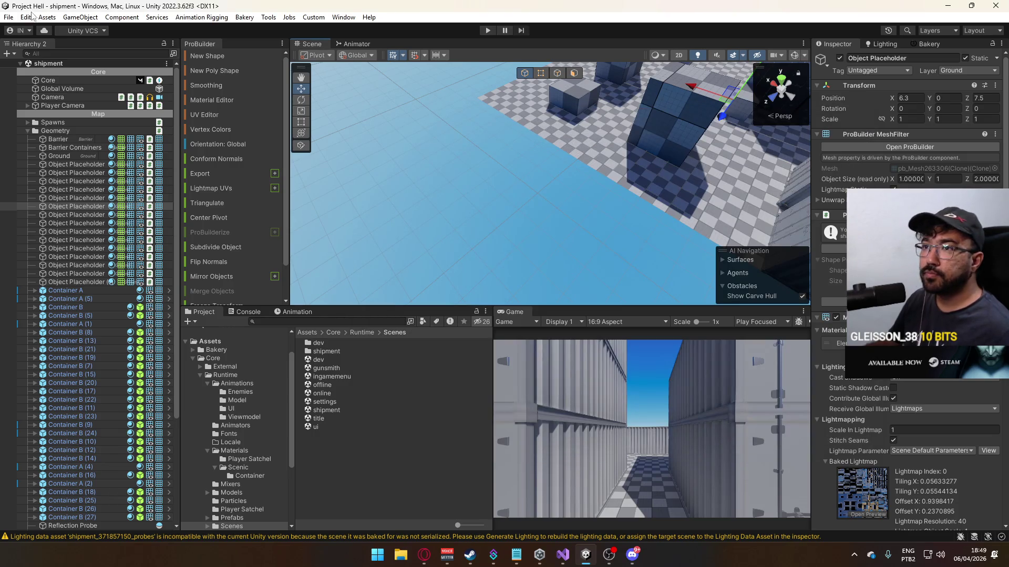
click(25, 17)
click(79, 384)
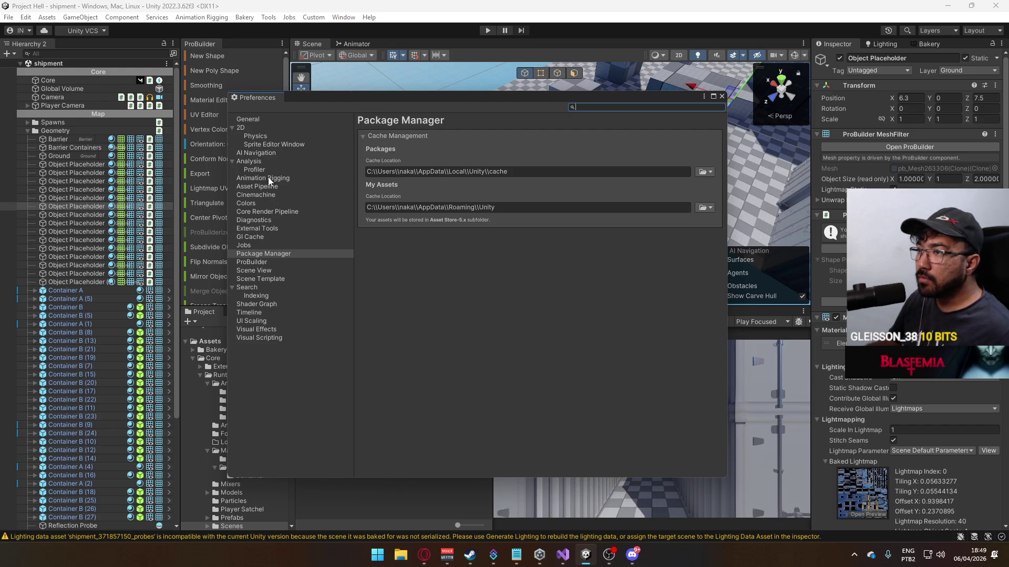
click(270, 118)
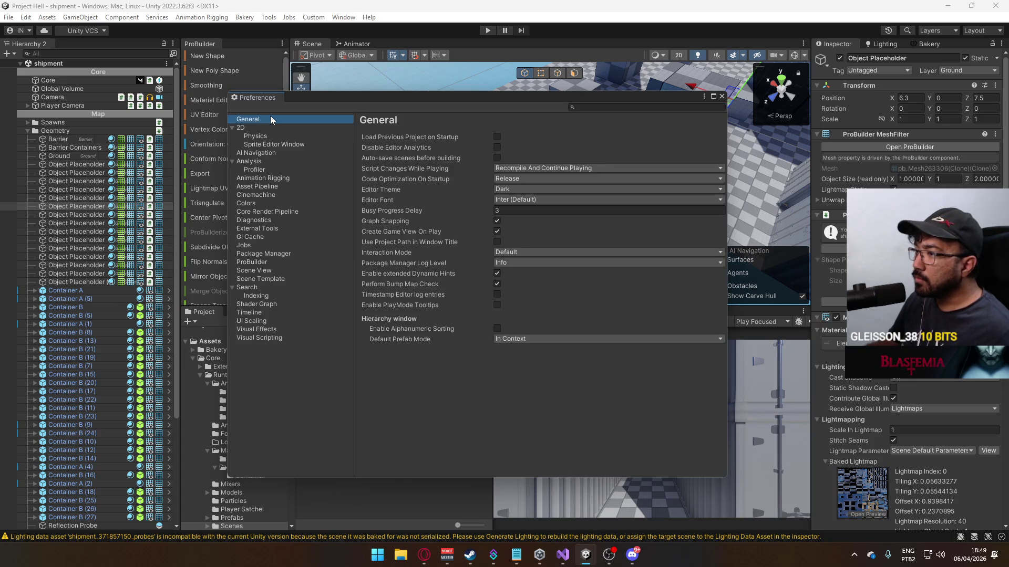
click(263, 136)
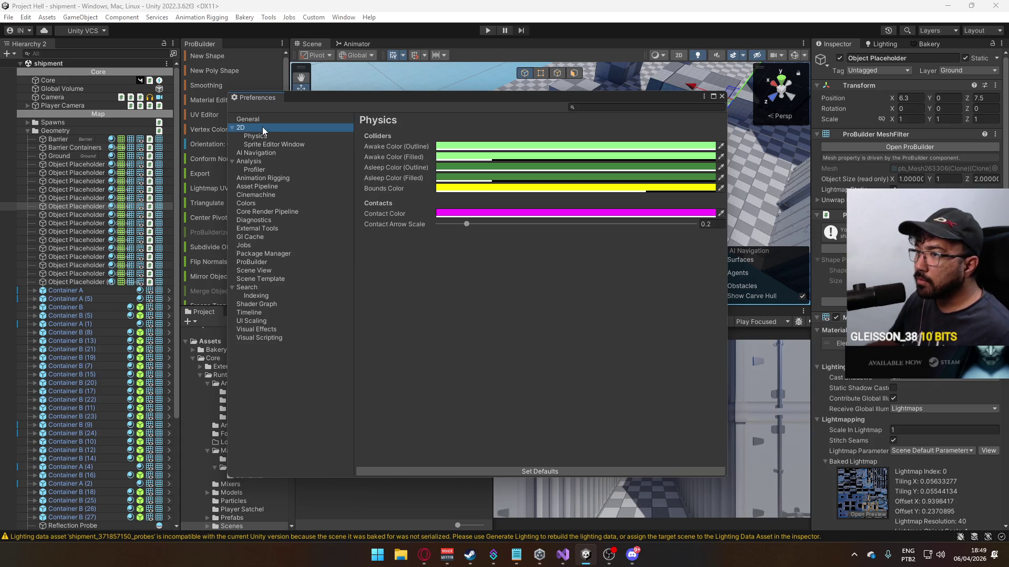
click(262, 145)
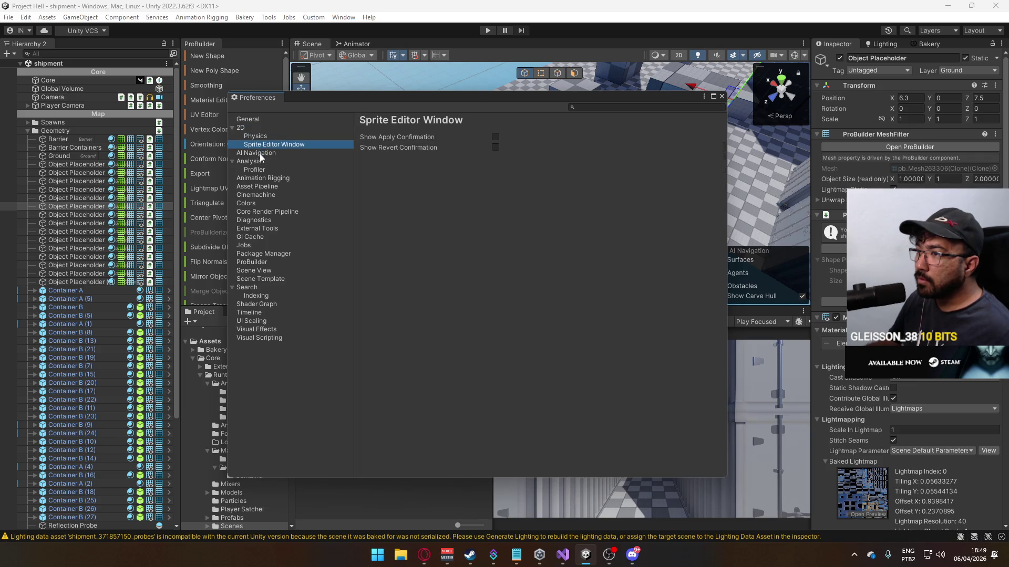
click(255, 169)
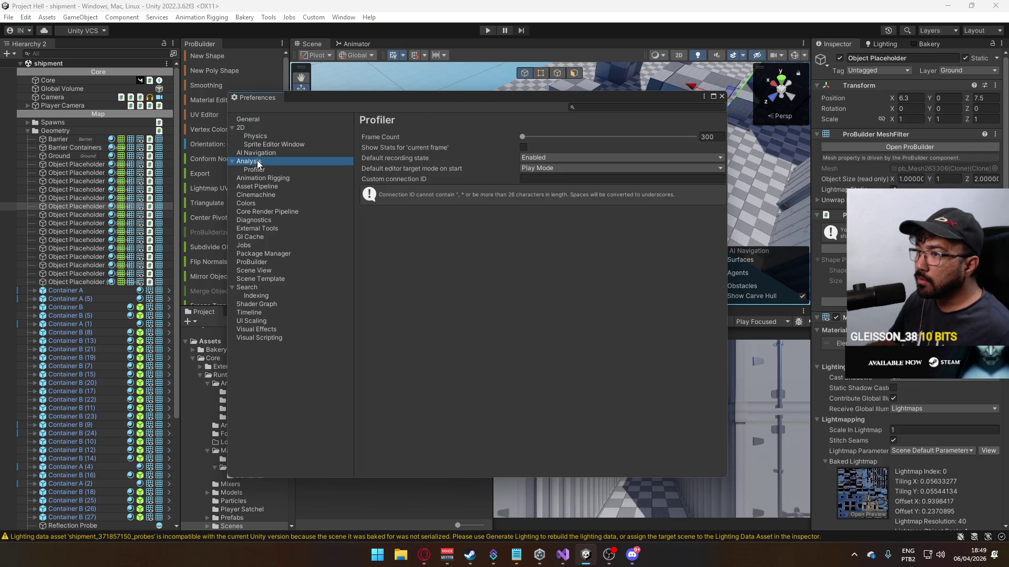
click(258, 321)
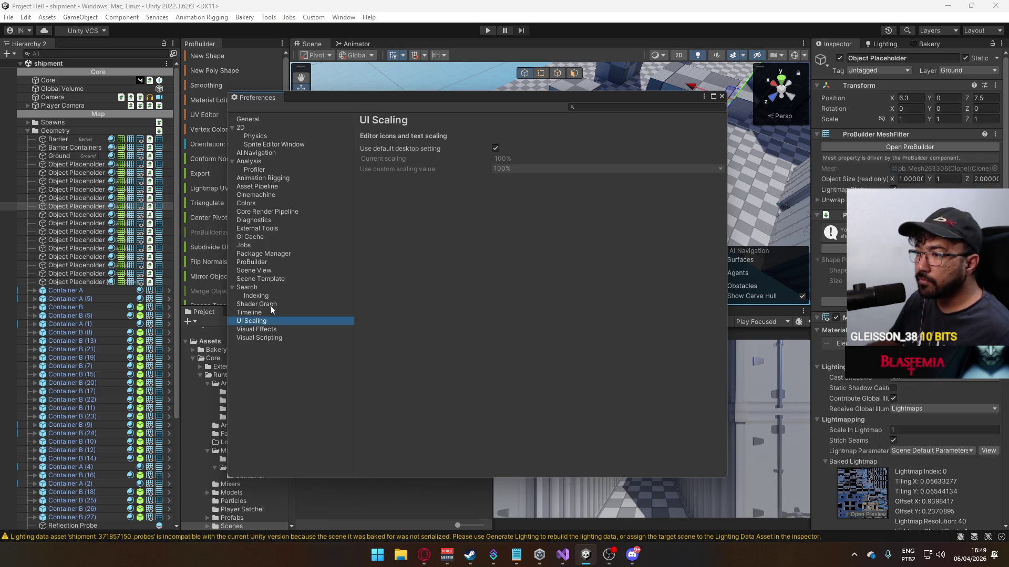
click(270, 271)
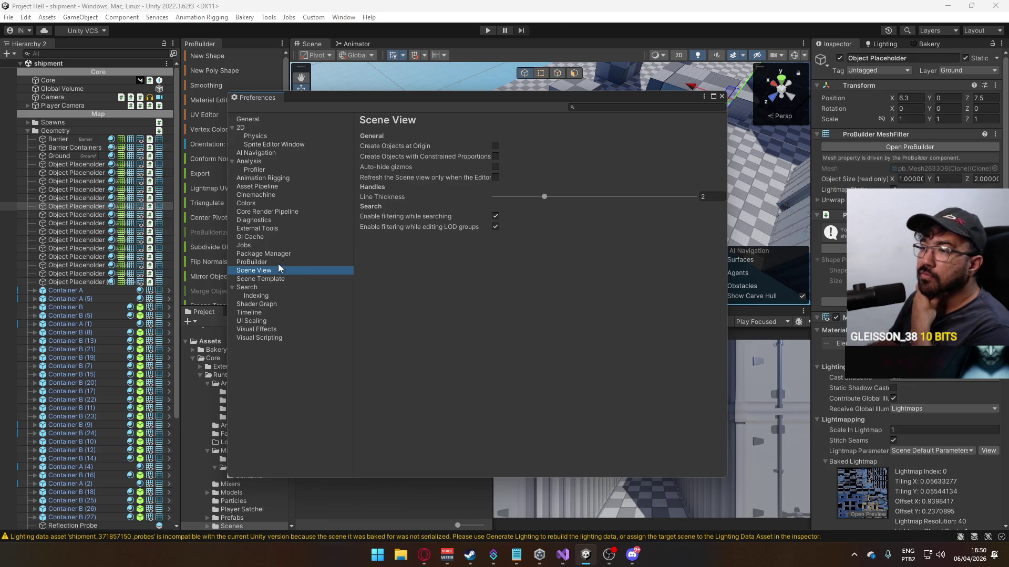
- Review the ProBuilder preferences' mesh, graphics and snap settings, then close Preferences
click(269, 262)
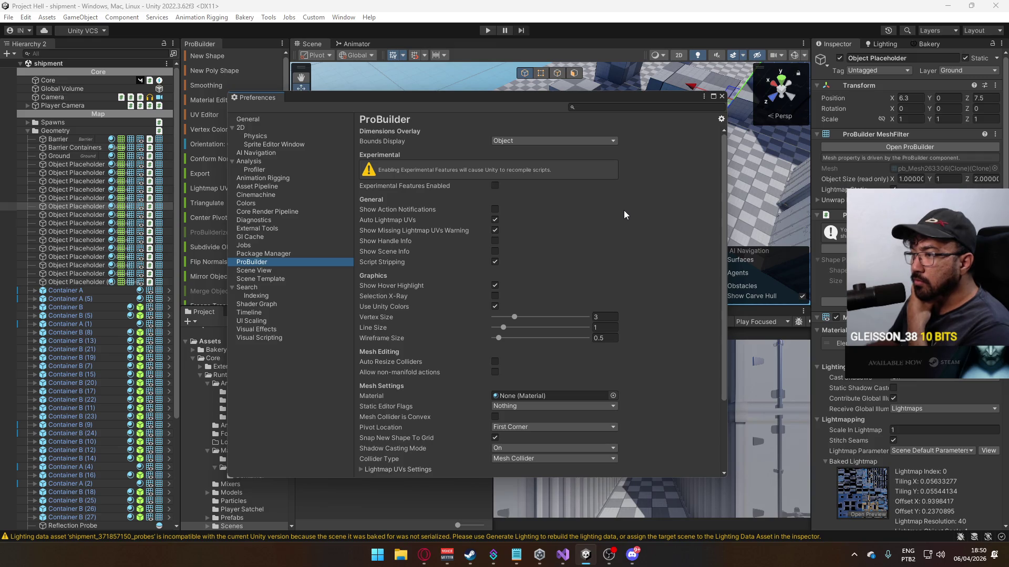
scroll(624, 211, down, 3)
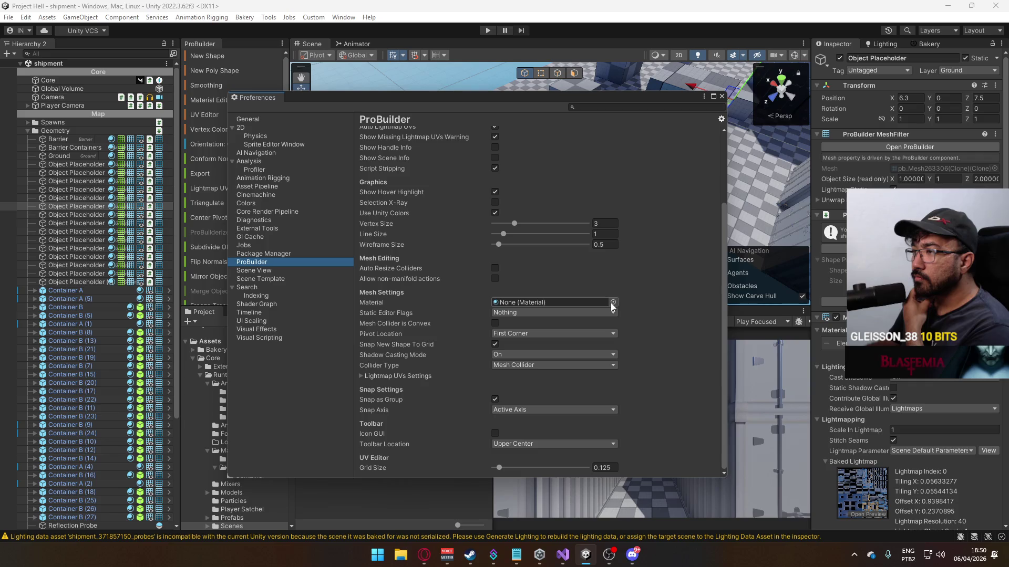
scroll(550, 239, up, 3)
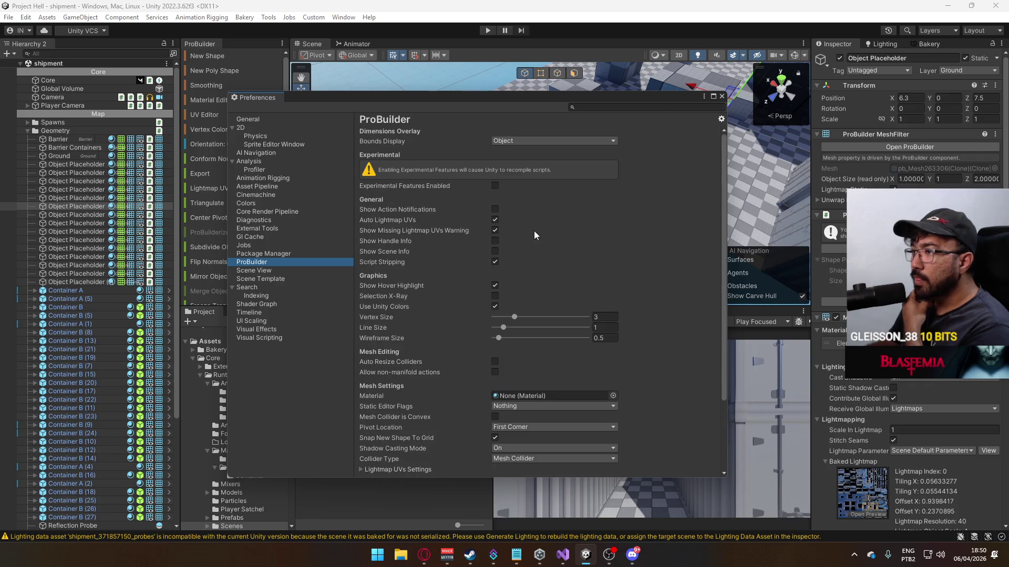
click(721, 96)
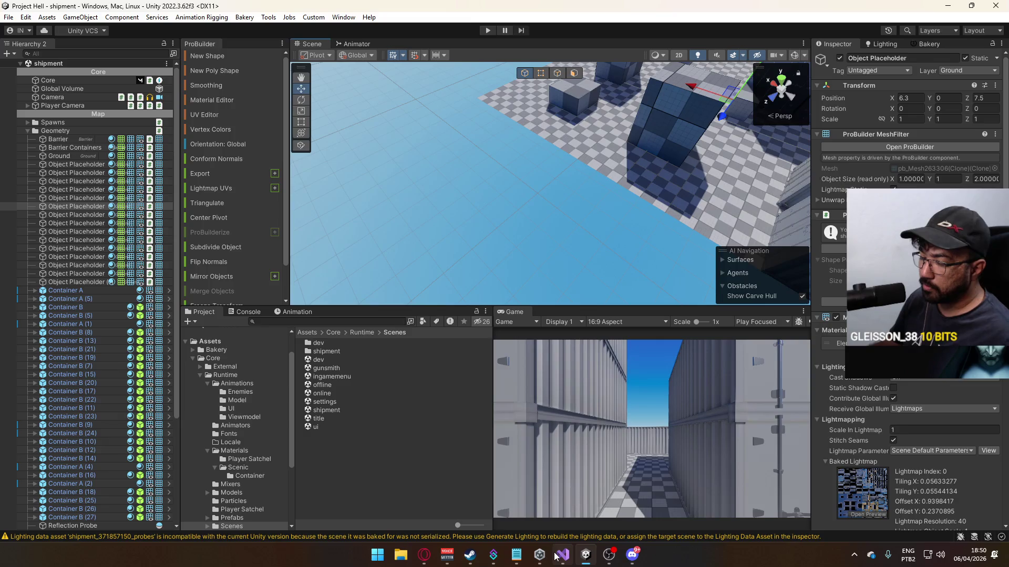
- Inspect ADSProcessing's targetFOV = 103 - (AdsWeight * 13) code in PlayerScript.cs, then return to Unity
click(563, 555)
click(522, 323)
right_click(475, 322)
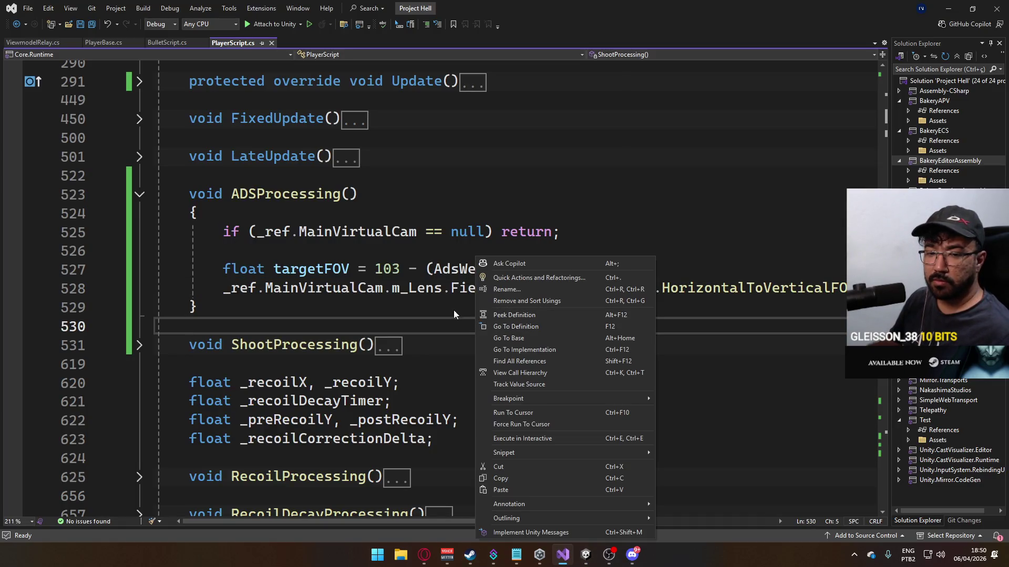
click(374, 269)
mouse_move(475, 289)
click(451, 232)
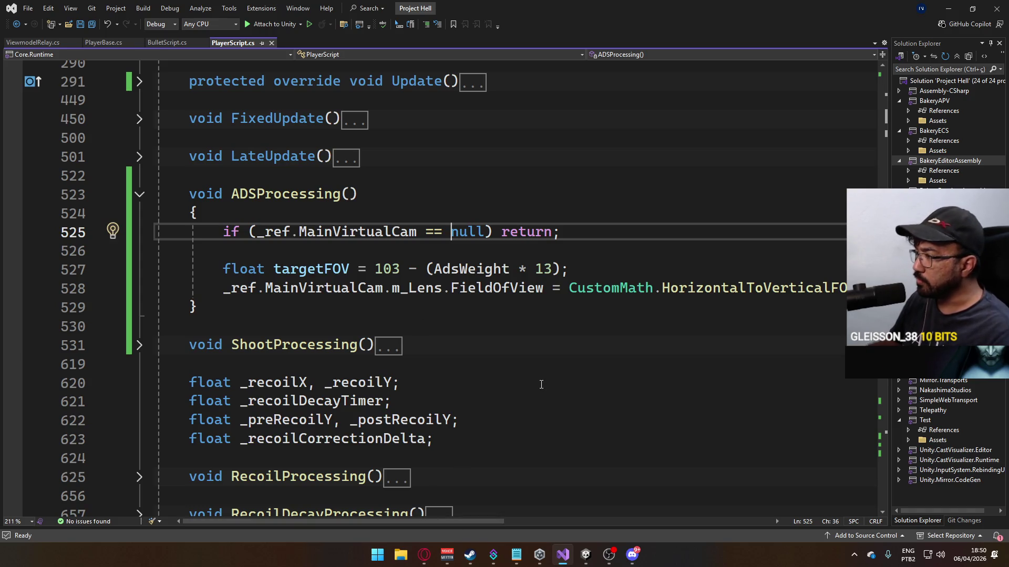
mouse_move(473, 521)
mouse_down()
mouse_move(656, 522)
mouse_move(415, 521)
mouse_up()
click(586, 555)
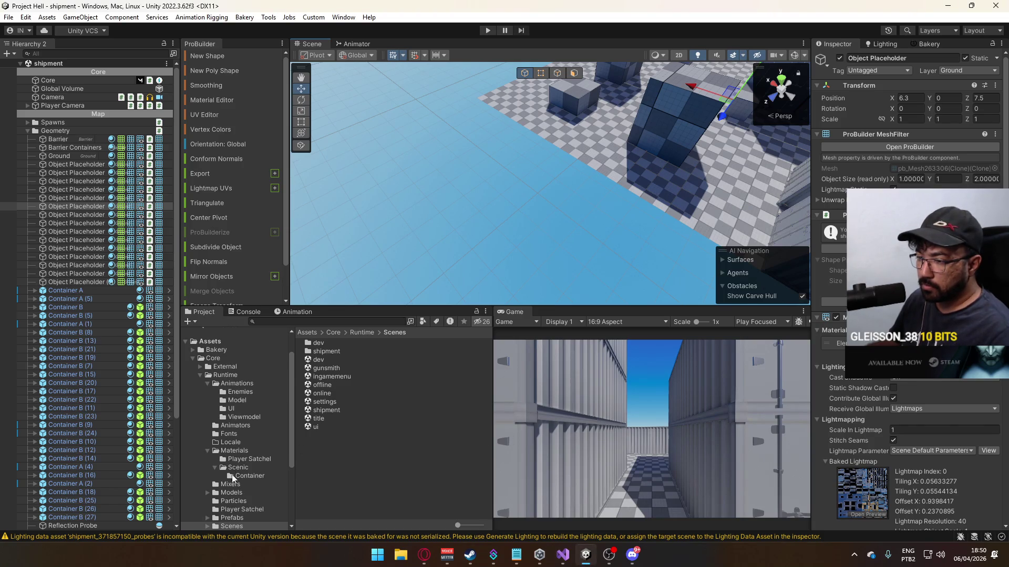
- Browse Prefabs and Models, inspect Viewmodel Mannequin Male A, then open Animations > Model
click(233, 517)
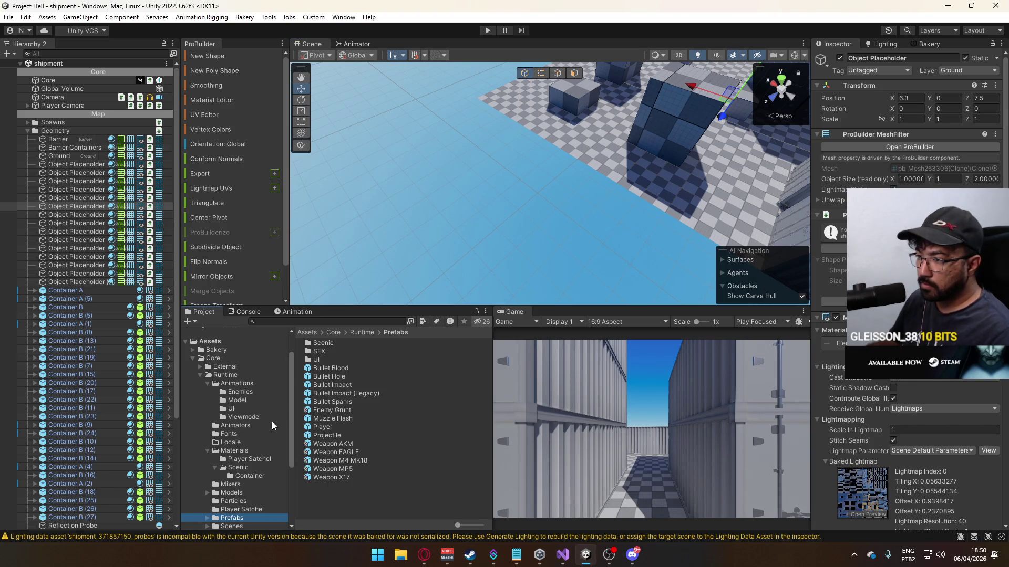
scroll(239, 472, down, 3)
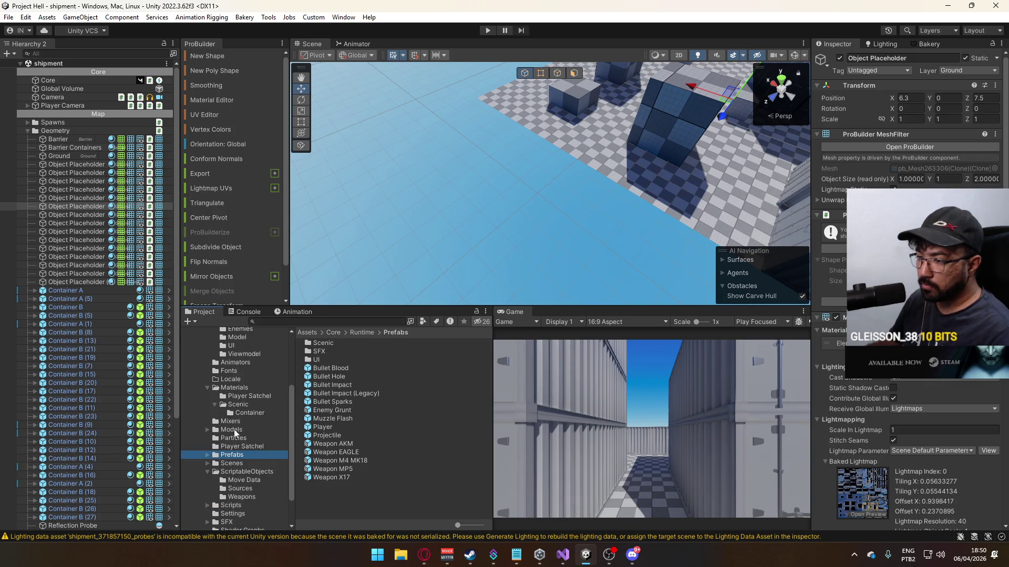
click(231, 430)
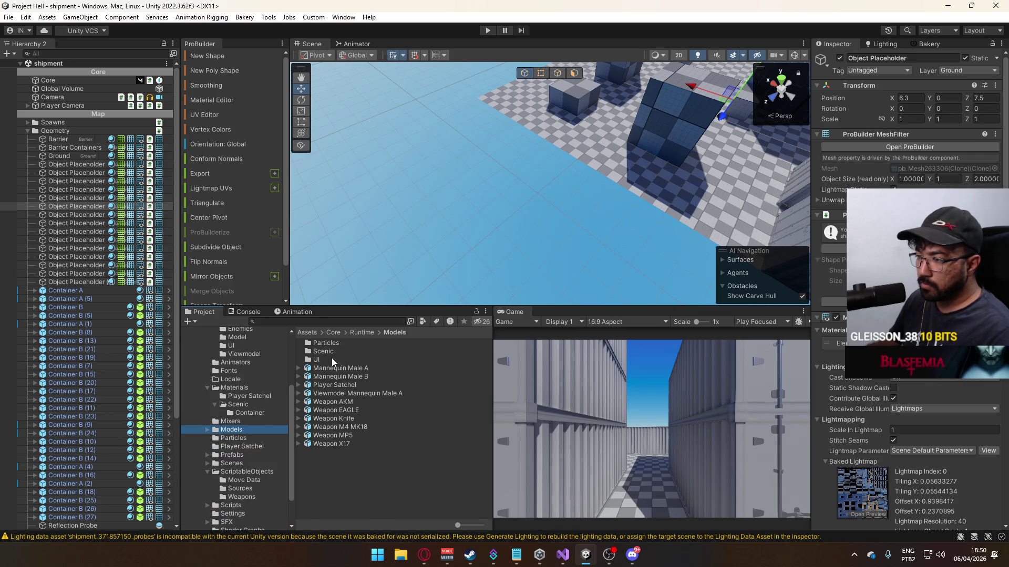
click(359, 394)
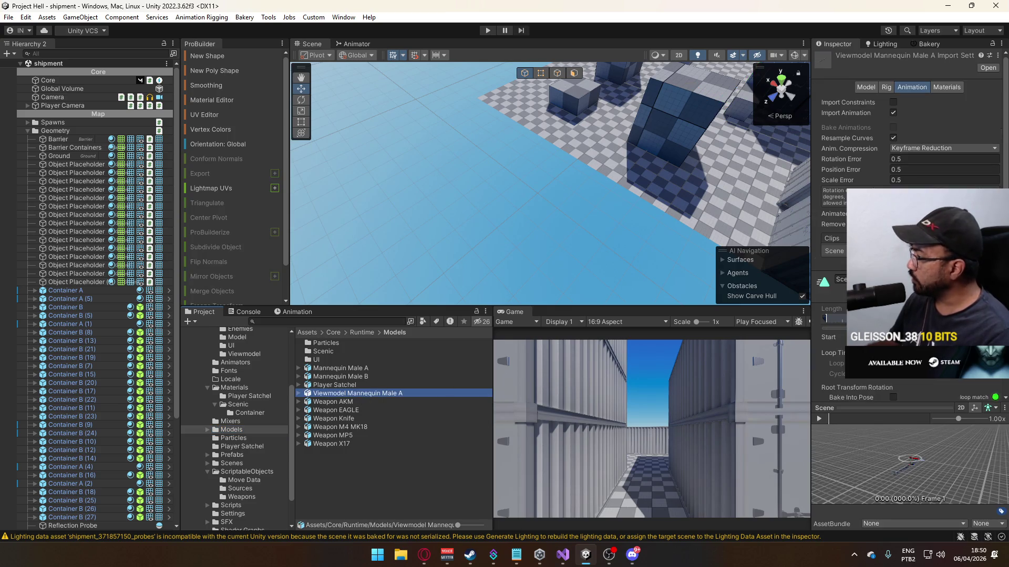
scroll(908, 132, down, 3)
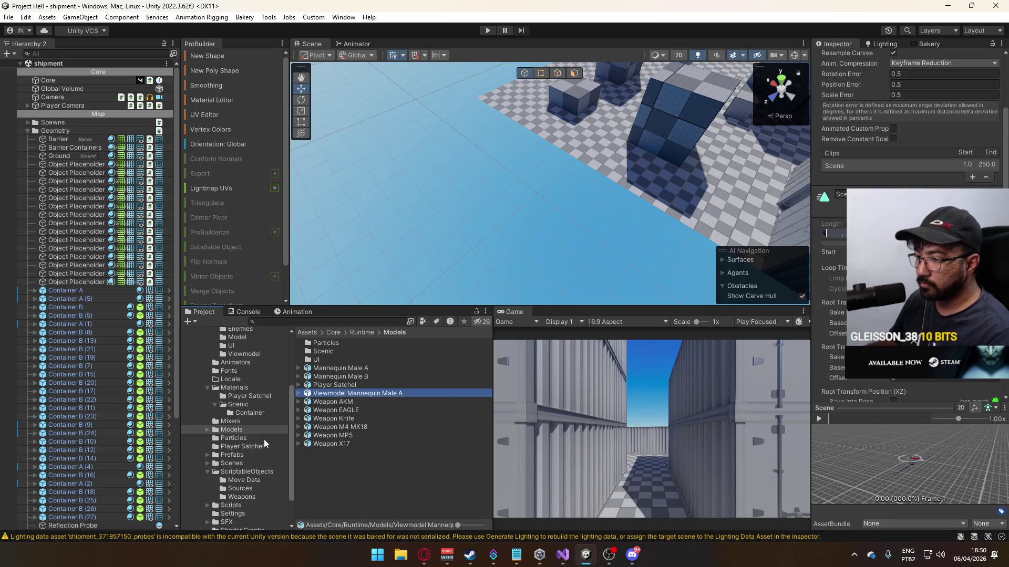
scroll(245, 405, up, 3)
click(236, 384)
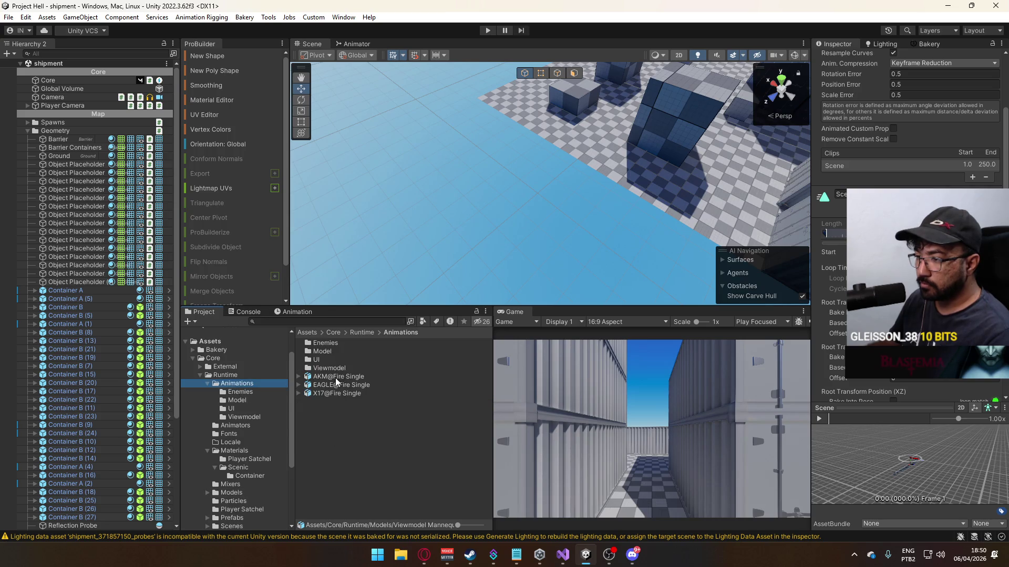
double_click(342, 351)
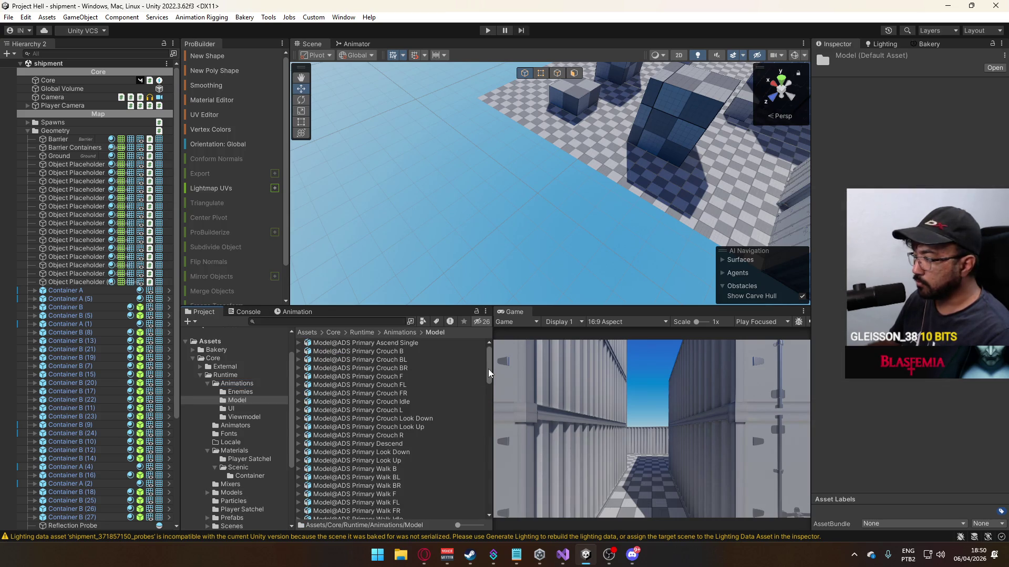
- Scroll through the Model folder's ADS, Hipfire, Melee Knife and Sprint animation clips
mouse_move(488, 369)
mouse_down()
mouse_move(471, 466)
mouse_move(464, 329)
mouse_up()
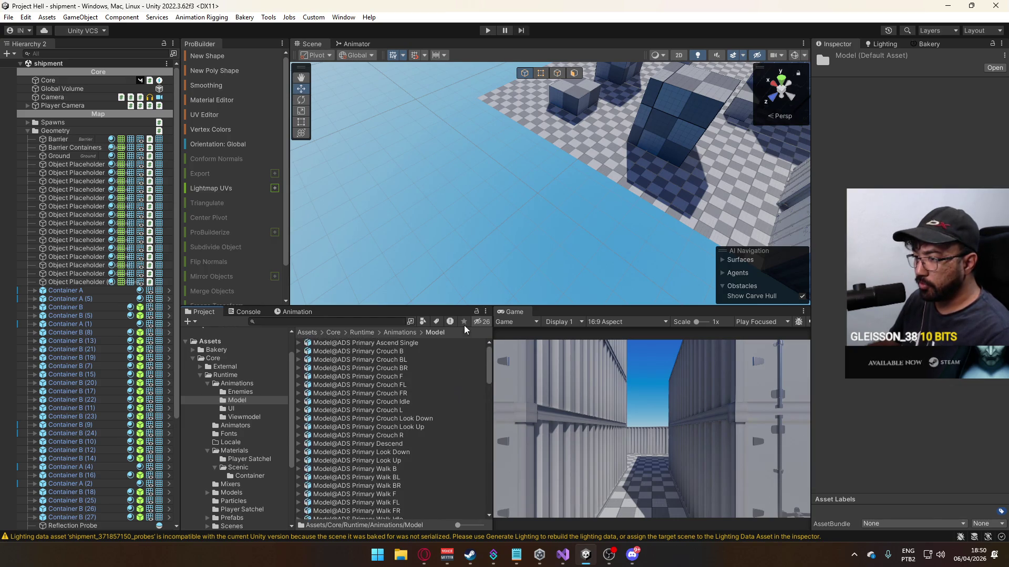
scroll(432, 415, down, 15)
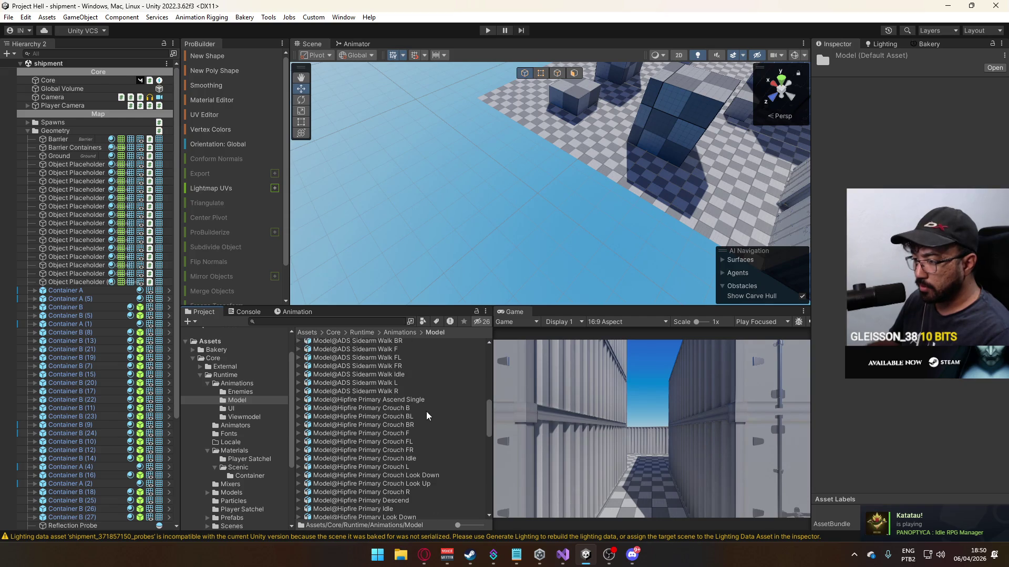
scroll(428, 435, up, 10)
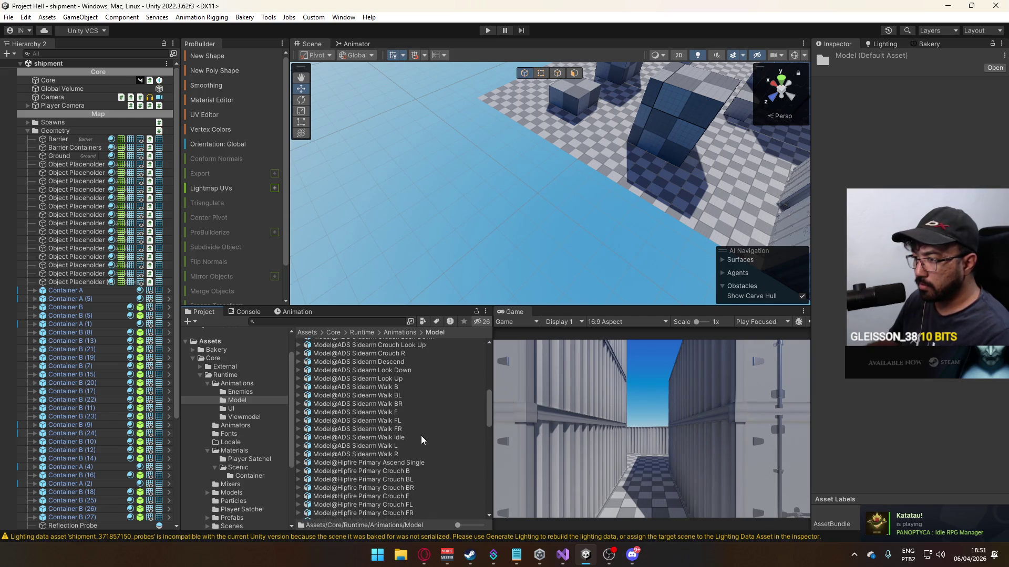
scroll(426, 436, down, 10)
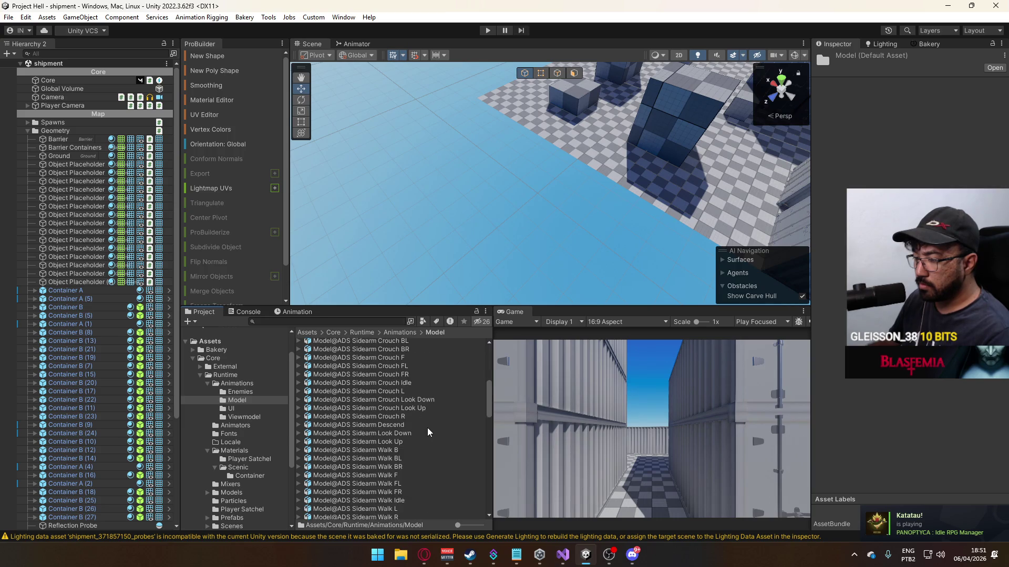
scroll(428, 432, down, 10)
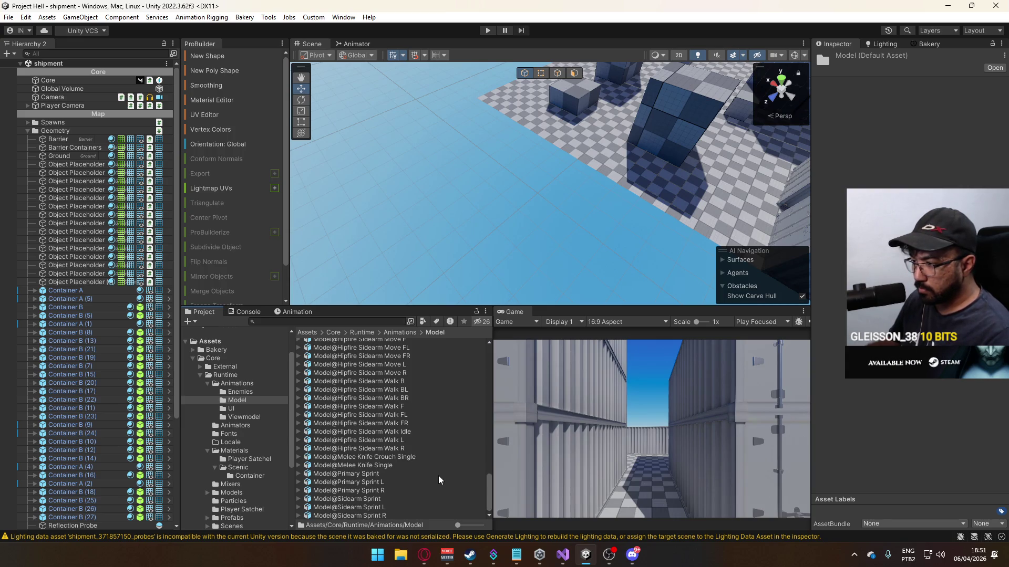
scroll(440, 478, up, 10)
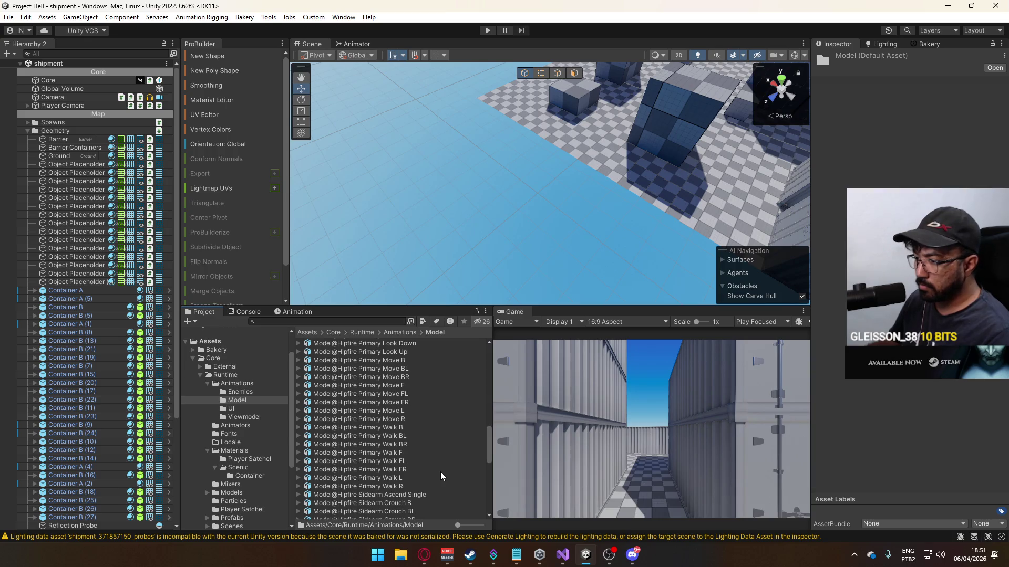
scroll(441, 476, up, 10)
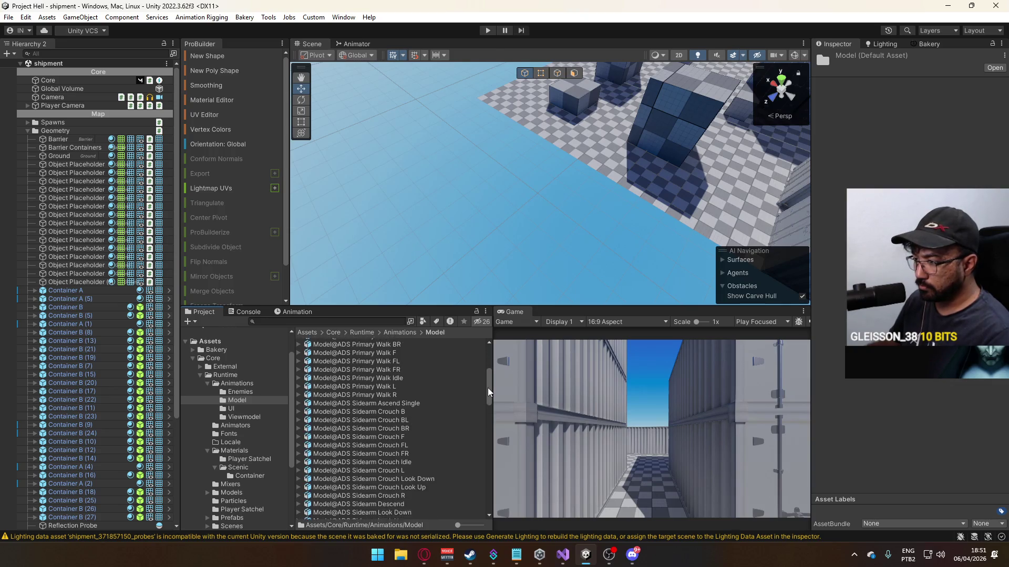
drag(488, 392, 450, 503)
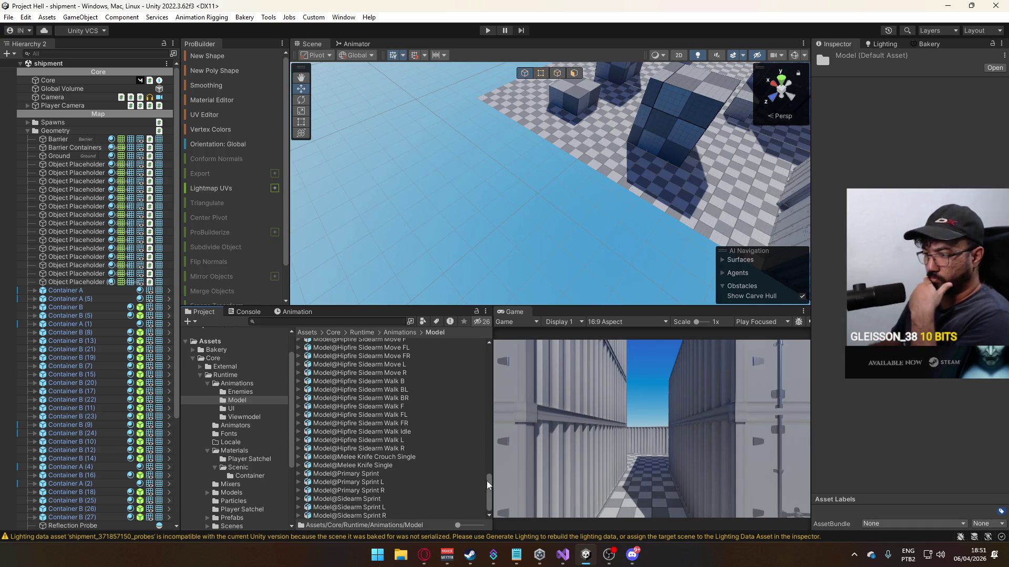
- Select the Viewmodel@Switch to Primary Single clip, add a curve 'ac', and preview the clip
click(261, 417)
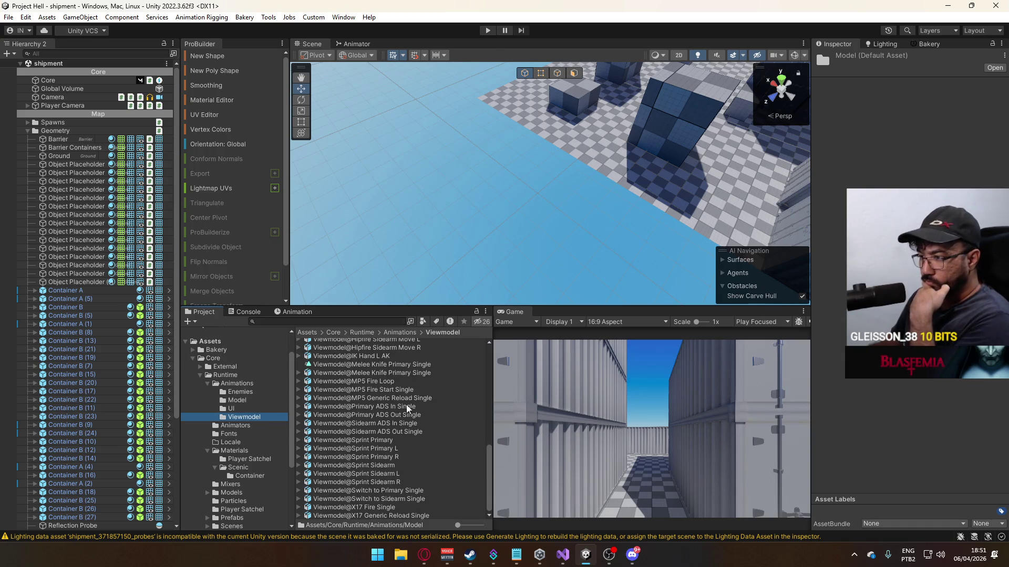
scroll(431, 405, up, 3)
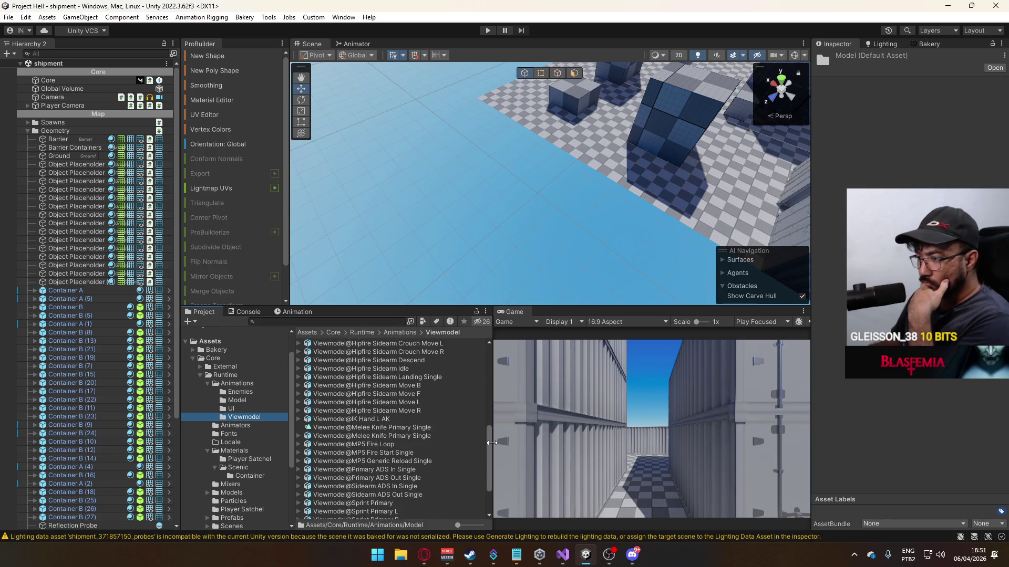
drag(491, 443, 494, 442)
scroll(489, 473, down, 3)
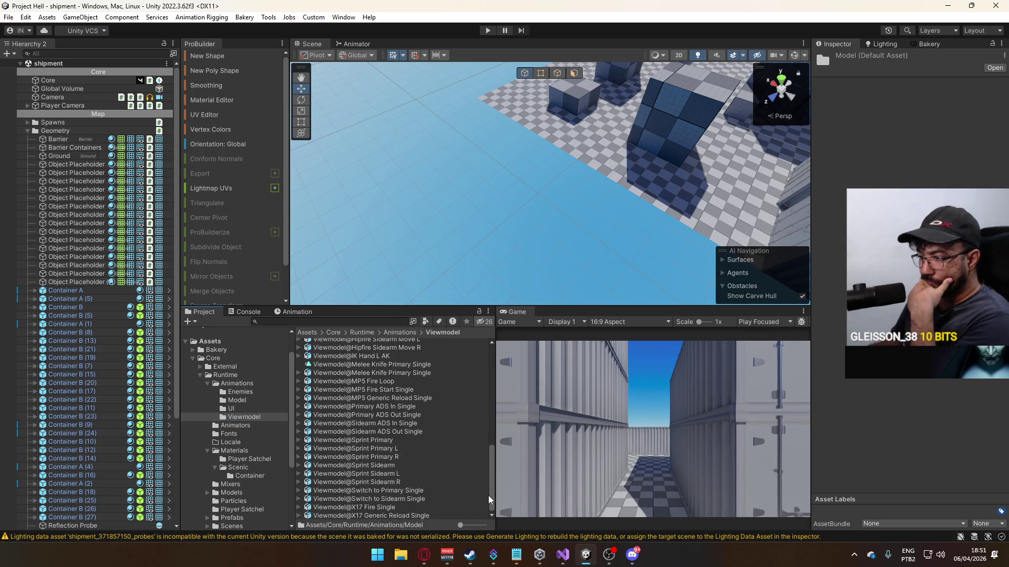
click(436, 490)
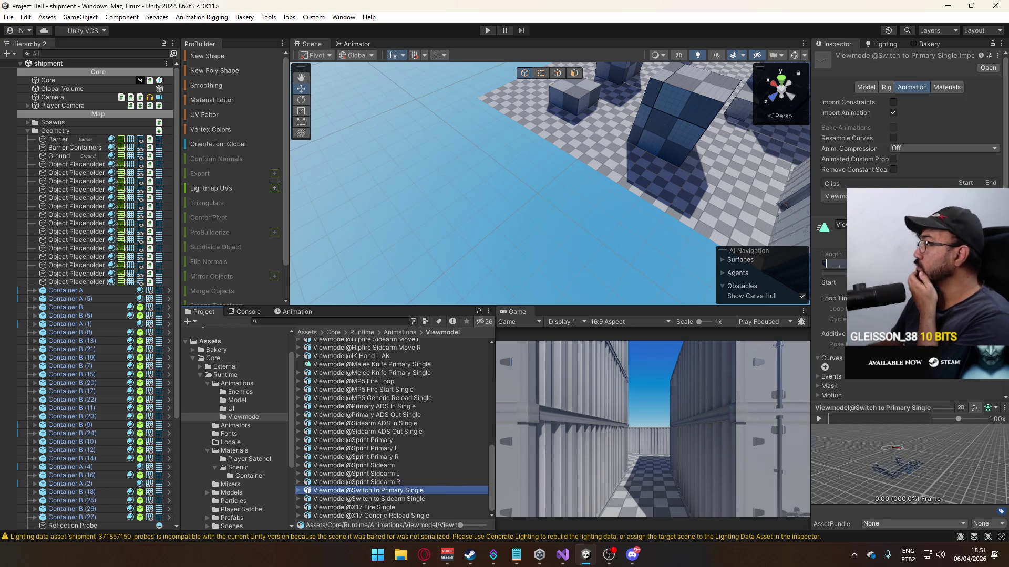
scroll(835, 210, down, 2)
click(825, 327)
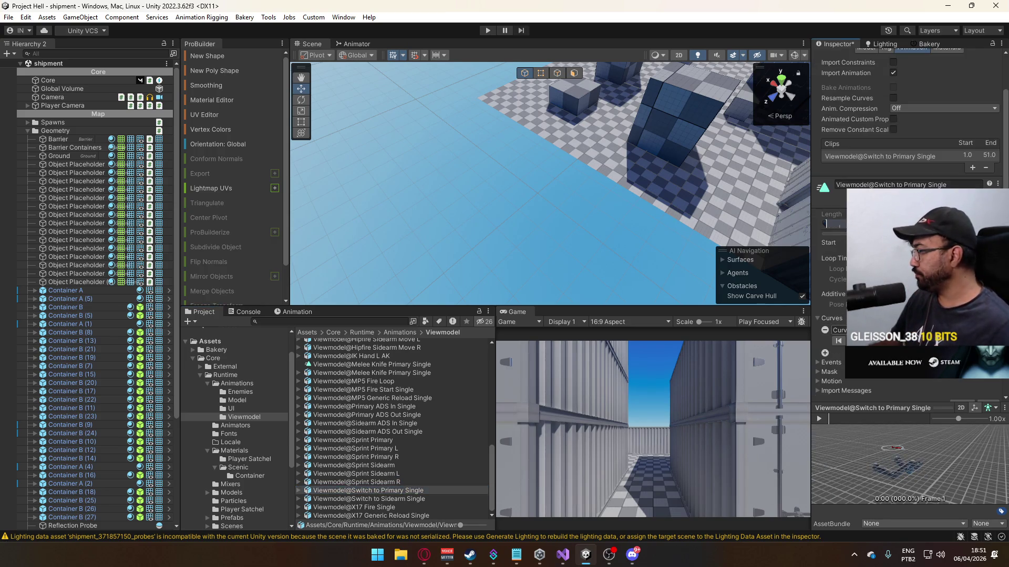
text(actic)
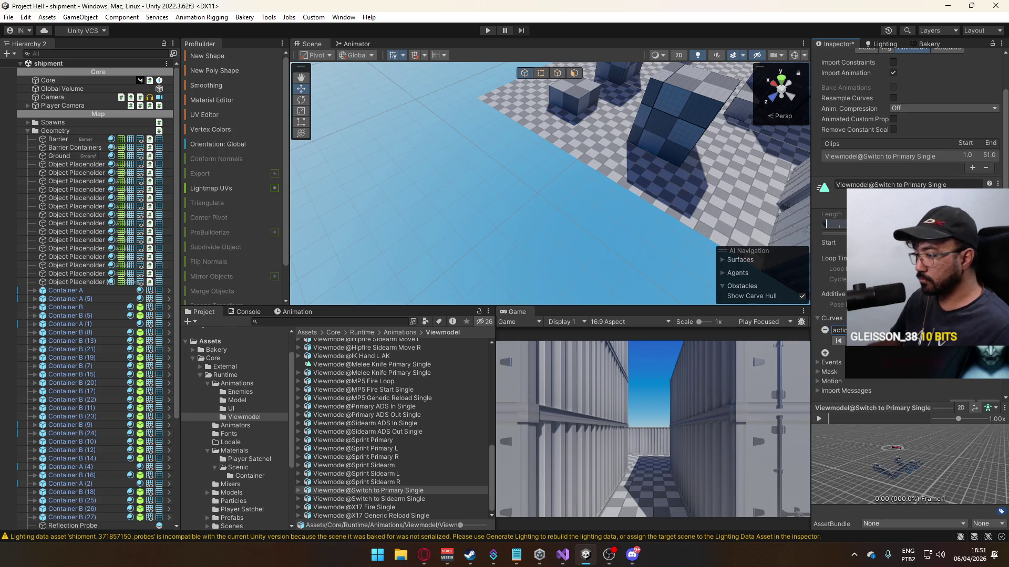
click(835, 418)
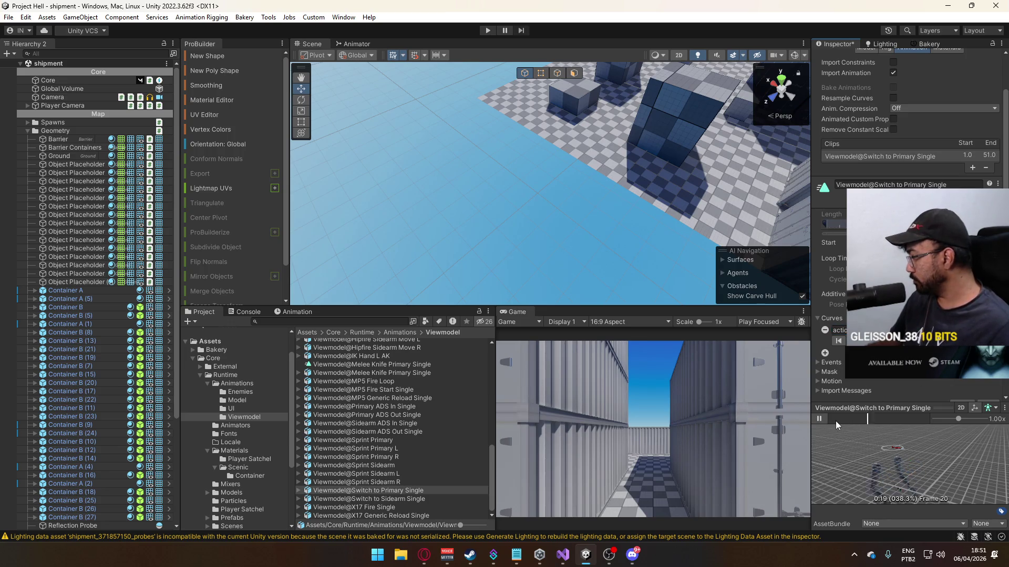
drag(886, 418, 873, 420)
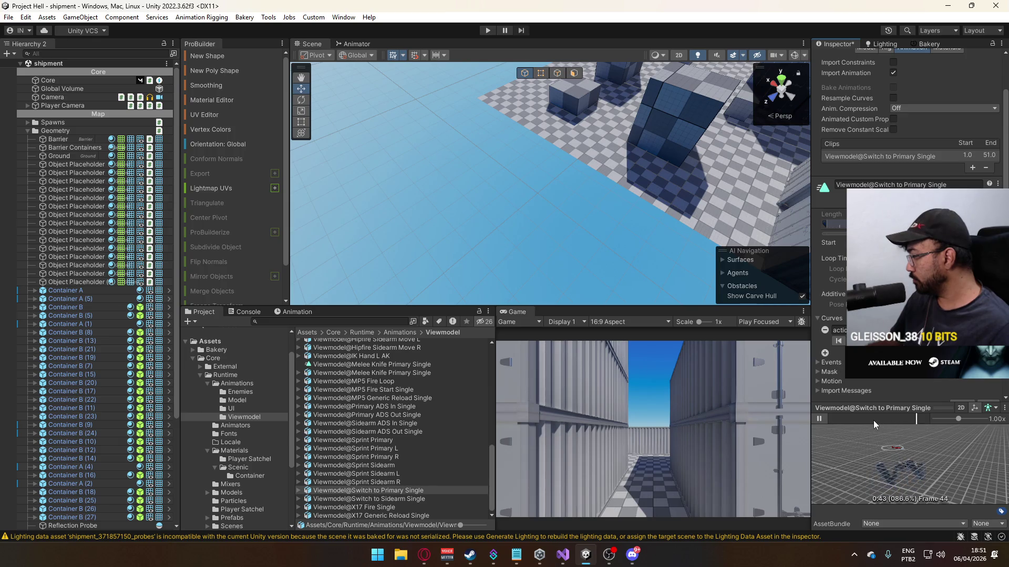
- Apply a rising preset and reshape the curve so its end key sits at time 1, value 0
click(946, 330)
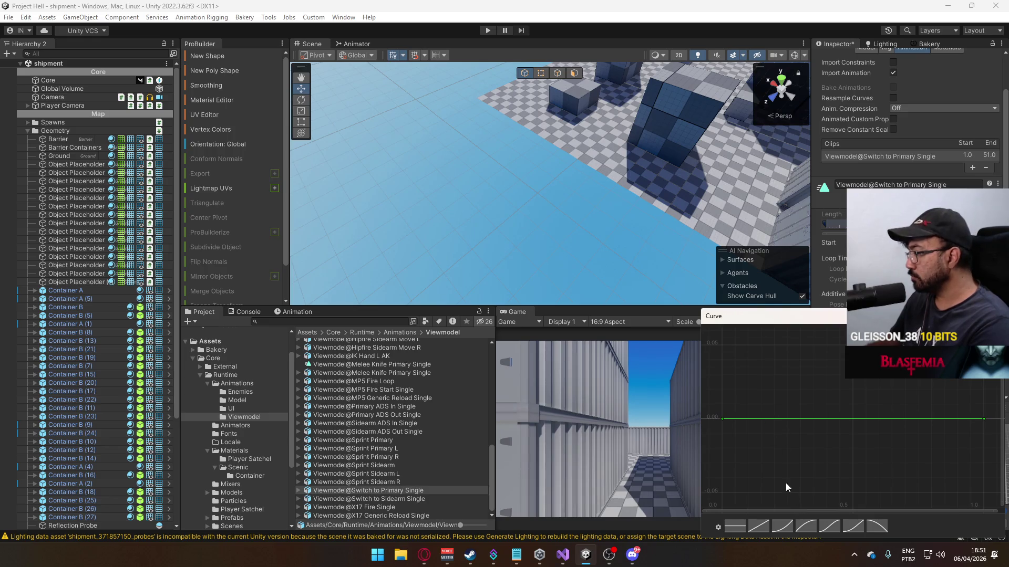
click(804, 526)
key(f)
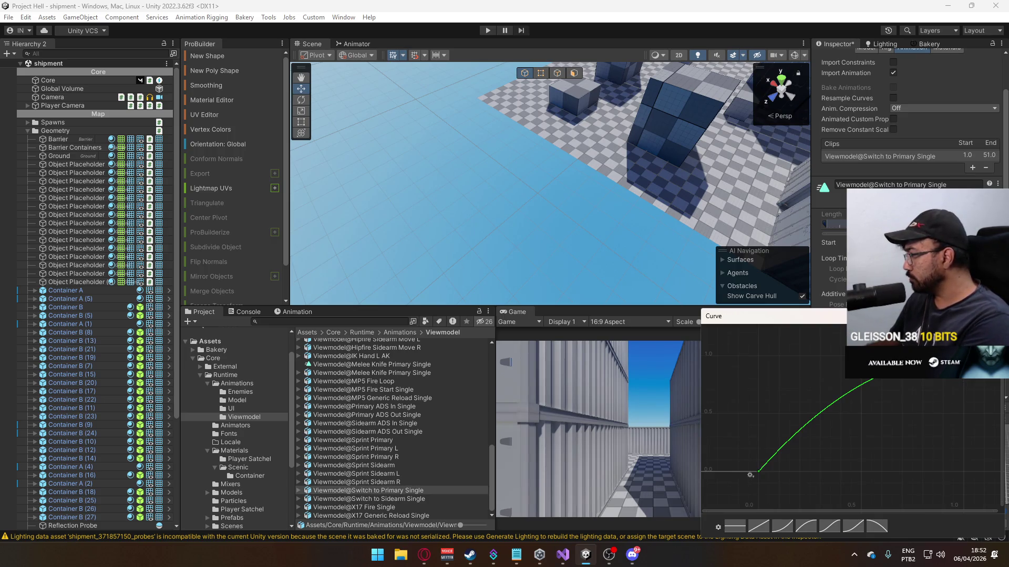
mouse_move(954, 354)
mouse_down()
mouse_move(964, 414)
mouse_move(964, 323)
mouse_up()
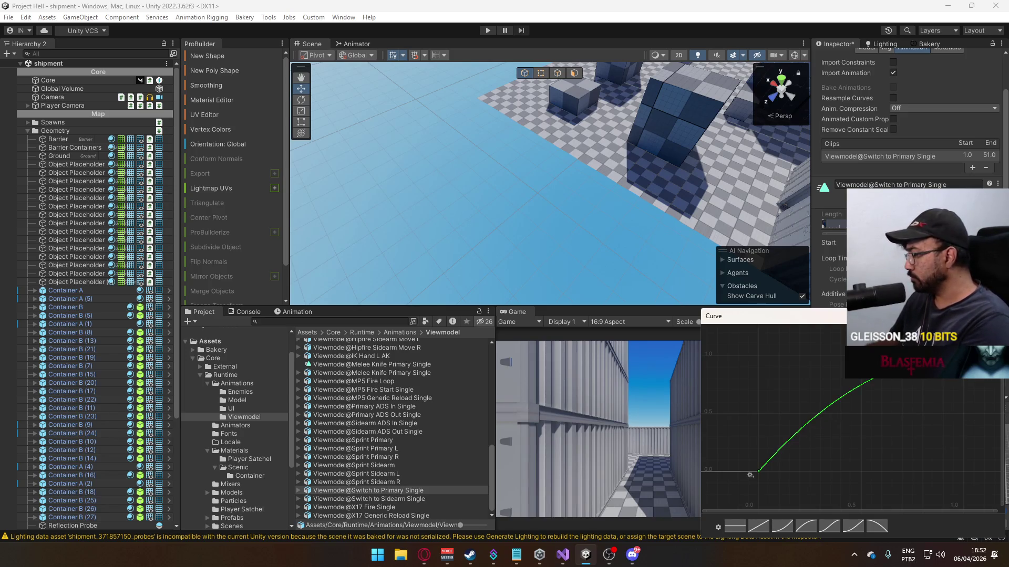
mouse_move(963, 323)
mouse_down()
mouse_move(963, 353)
mouse_move(917, 418)
mouse_move(936, 463)
mouse_up()
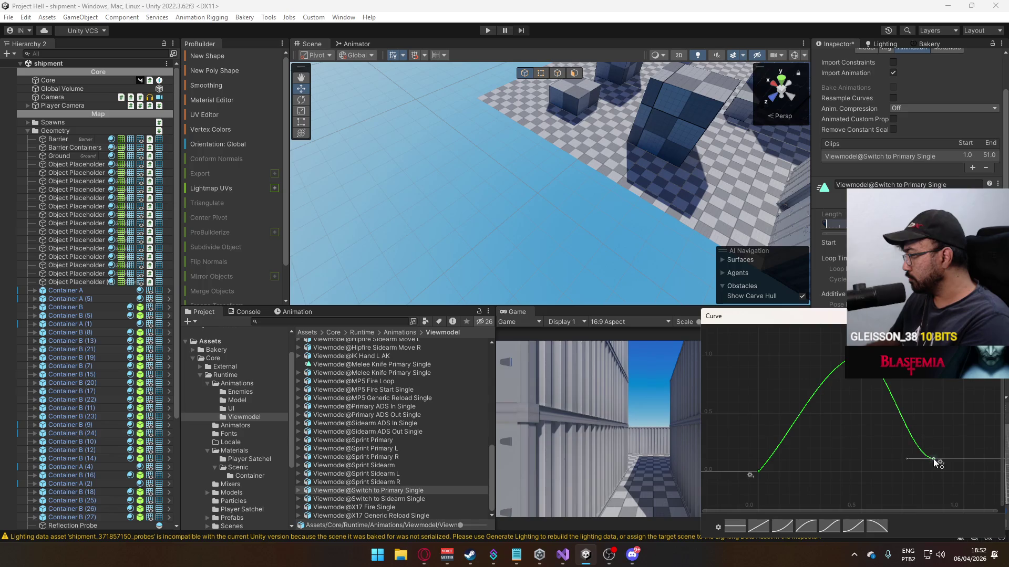
key(Return)
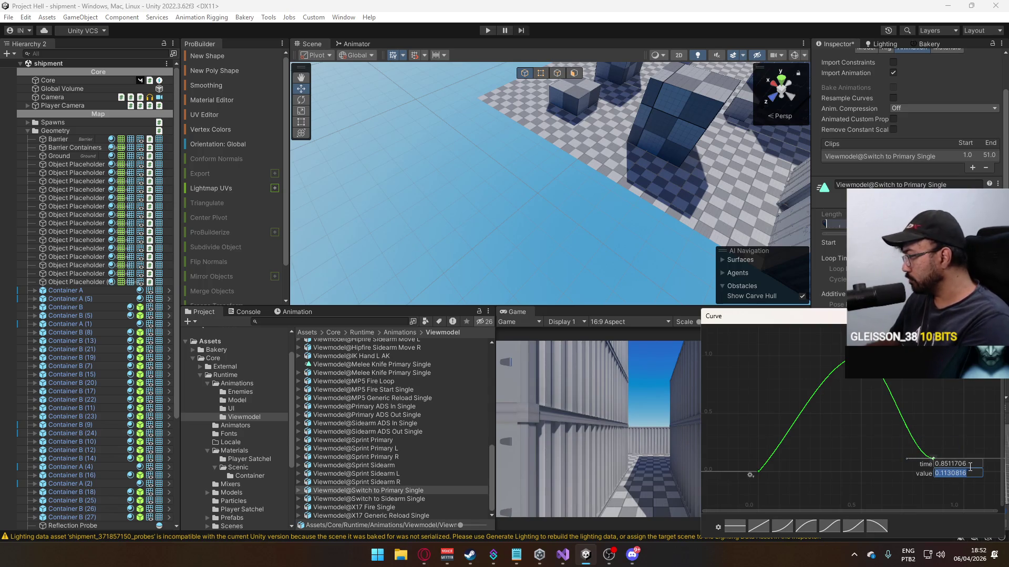
text(1)
key(Tab)
text(0)
key(Return)
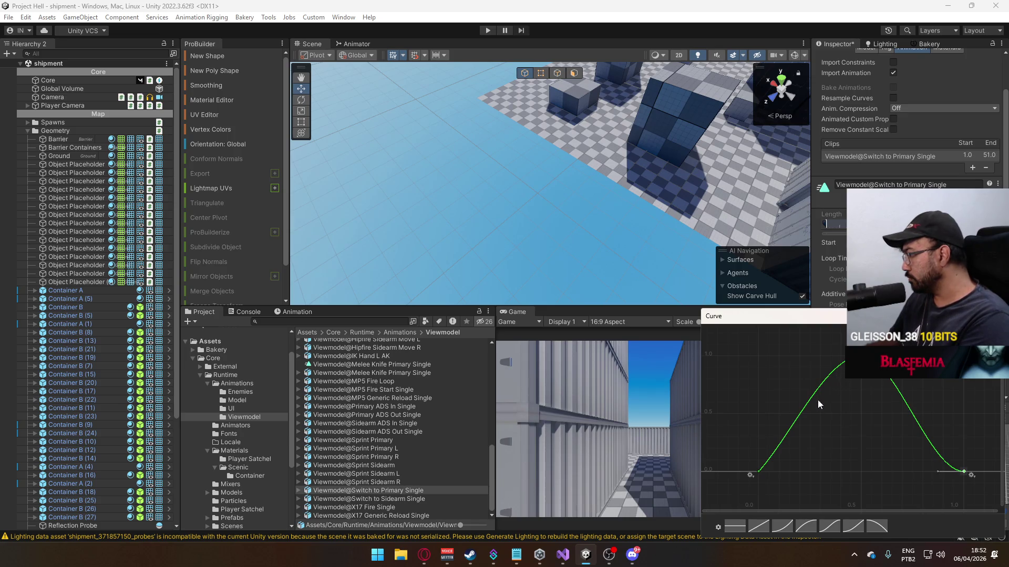
- Flatten the first key's tangent for an ease-in, then close the curve editor
click(759, 472)
drag(774, 457, 790, 471)
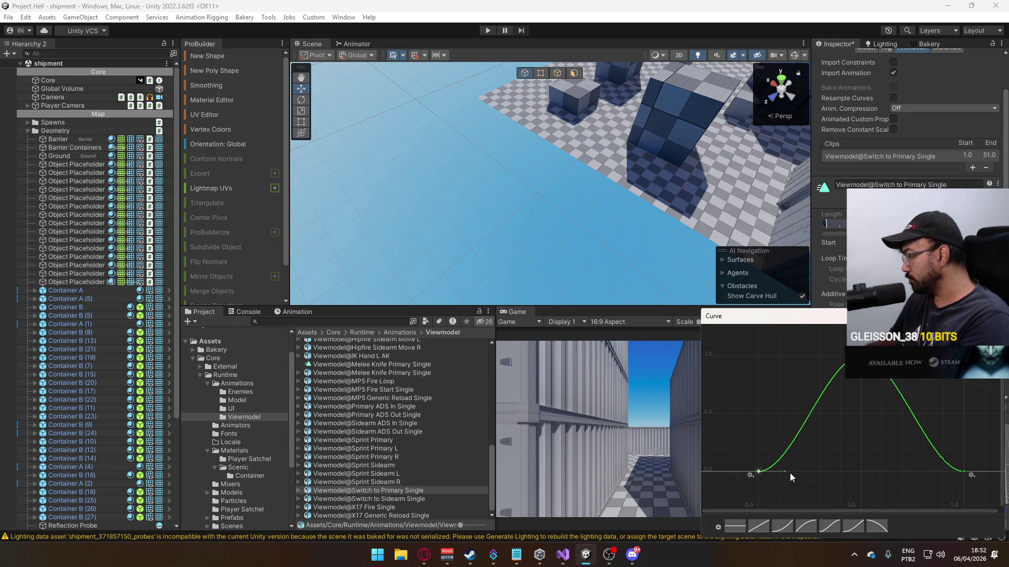
click(963, 471)
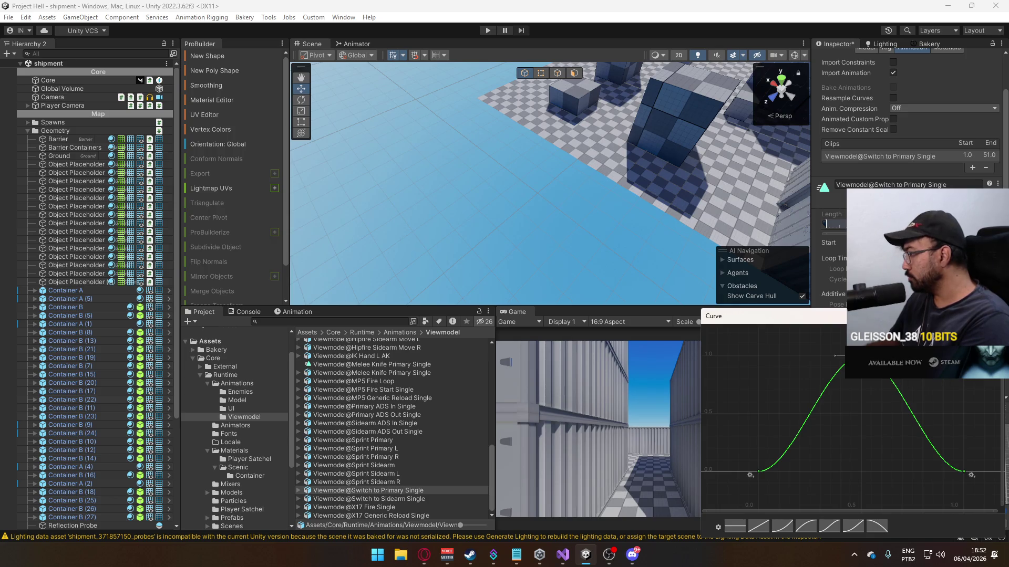
click(718, 527)
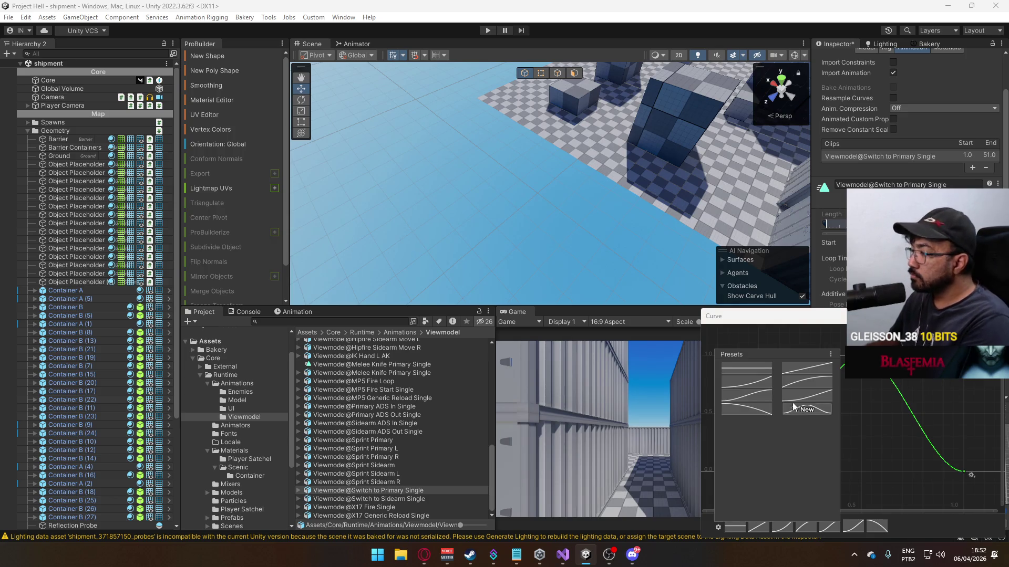
key(Escape)
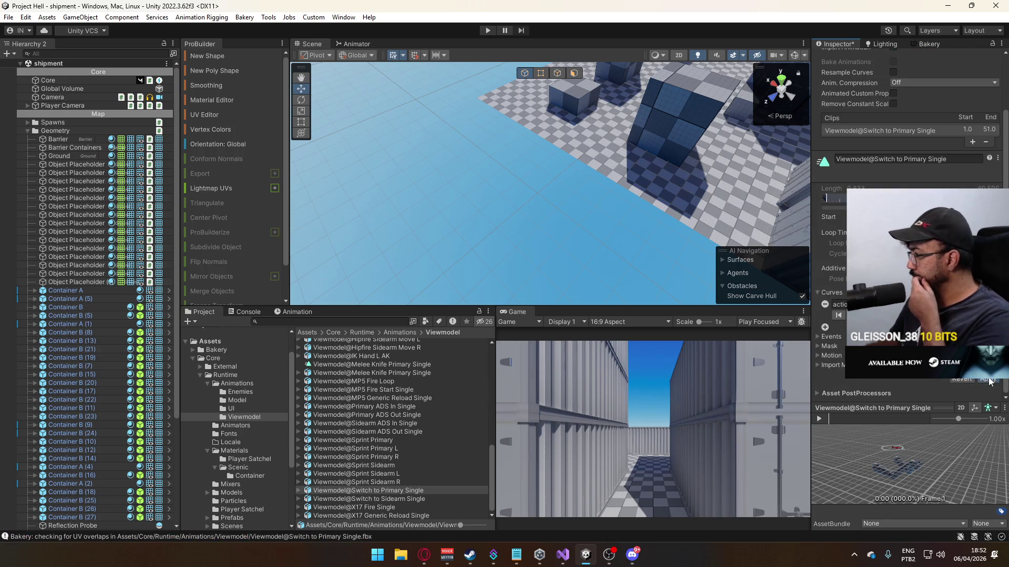
- Give the Switch to Sidearm clip a bell-shaped rise-and-fall curve and apply its import changes
click(385, 498)
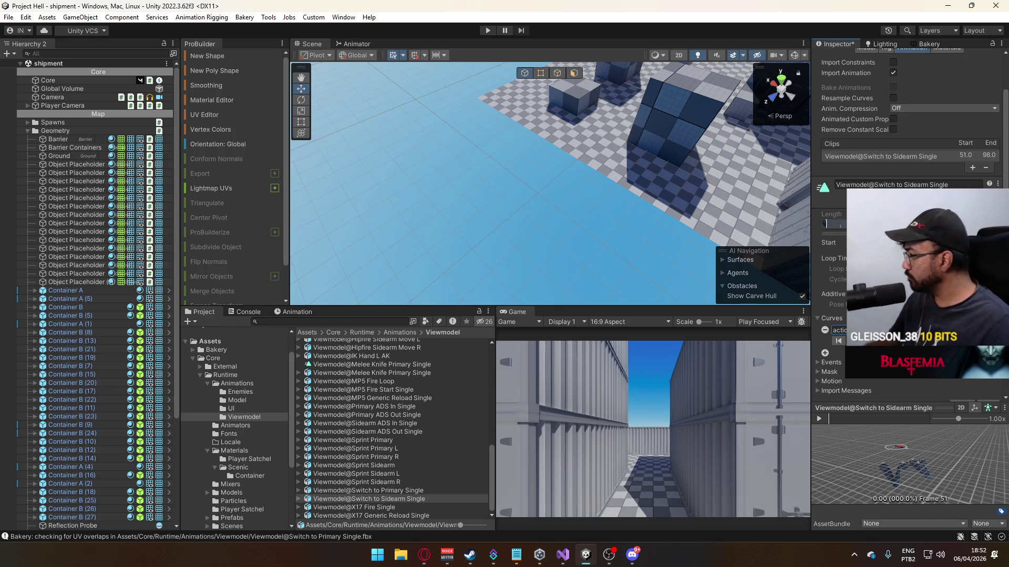
click(919, 329)
click(900, 526)
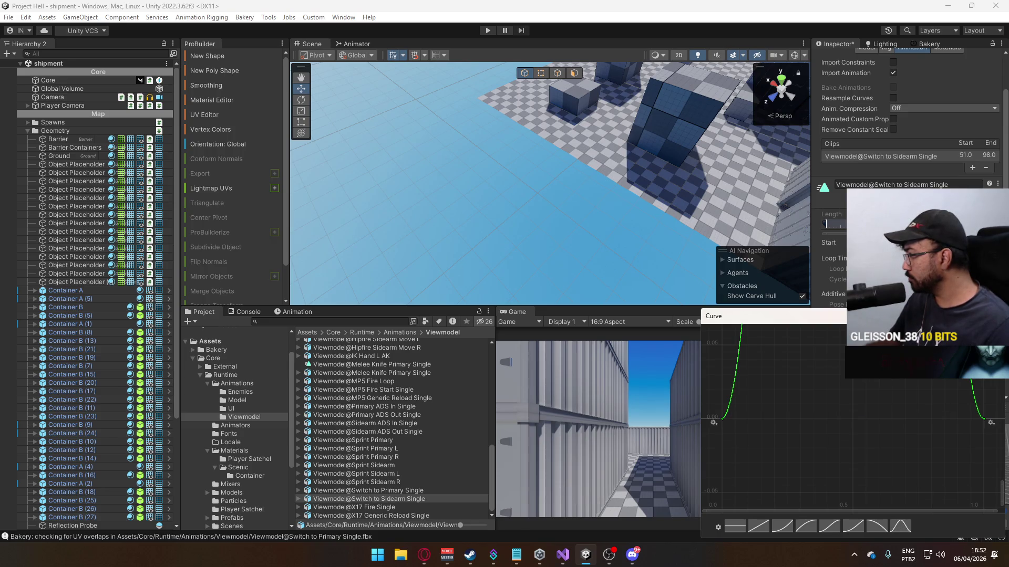
key(Escape)
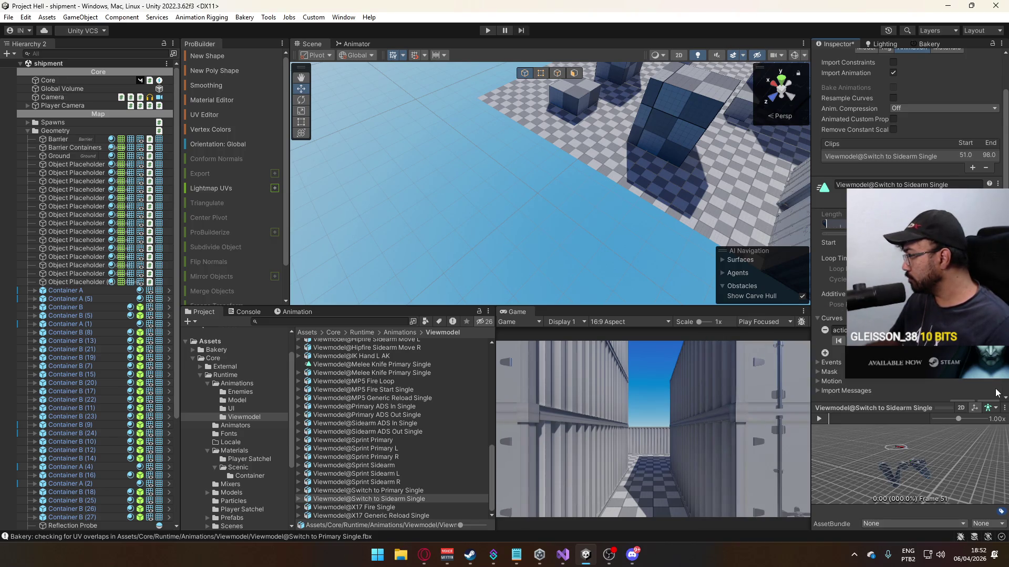
scroll(998, 394, down, 2)
click(988, 380)
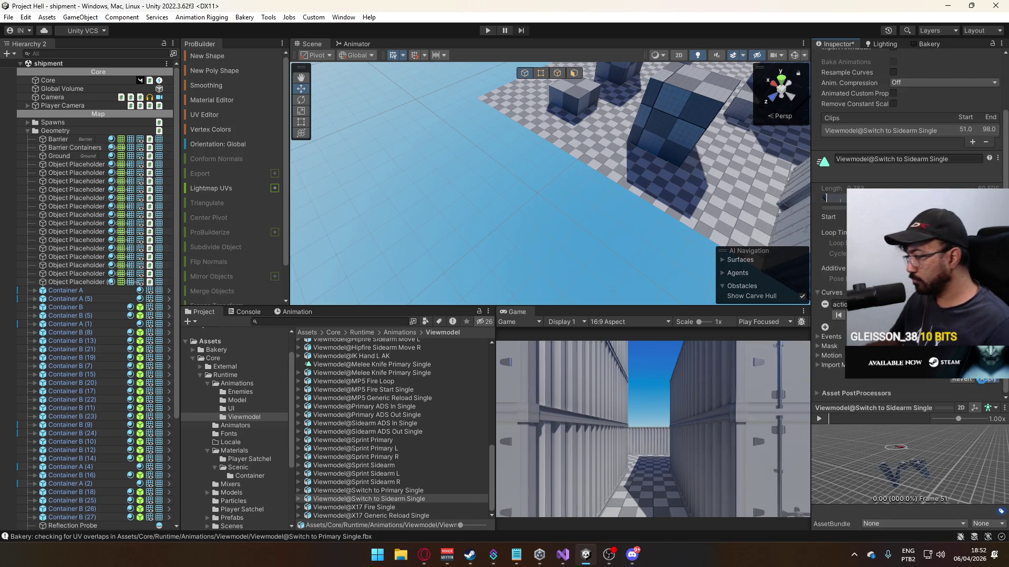
- Add a new bell-shaped rise-and-fall curve to the X17 Generic Reload clip
click(405, 514)
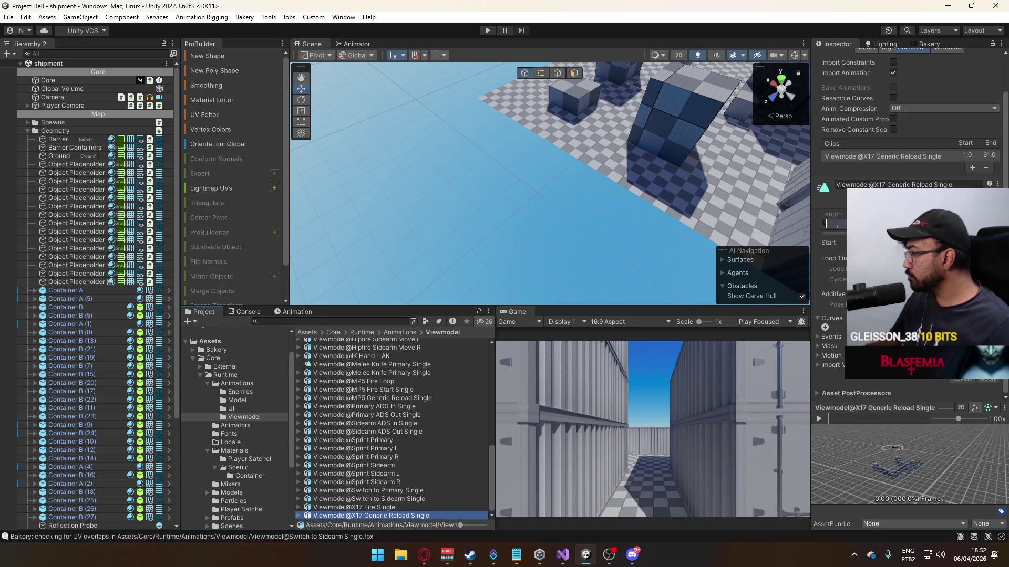
click(825, 327)
text(actio)
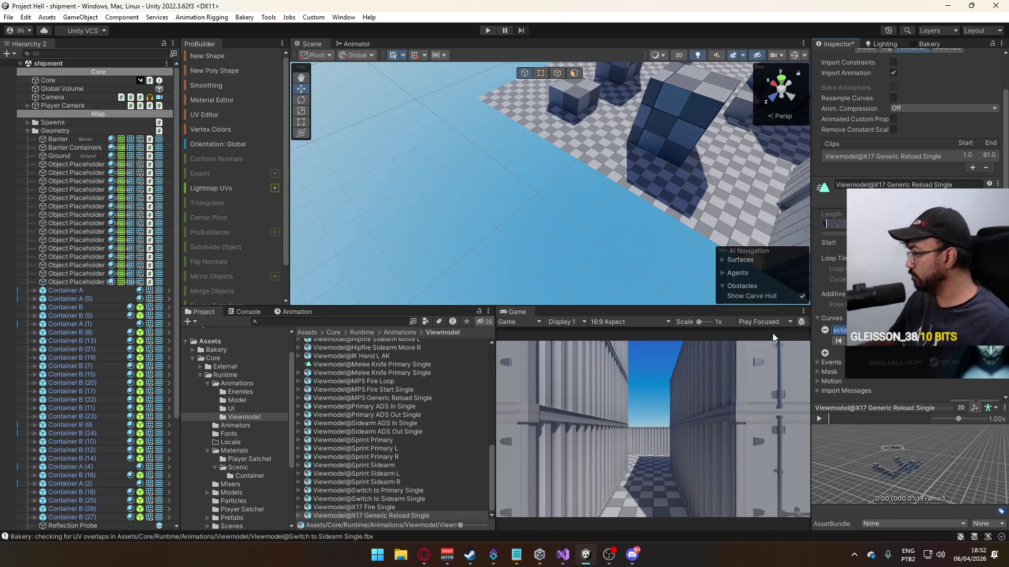
click(935, 330)
click(894, 531)
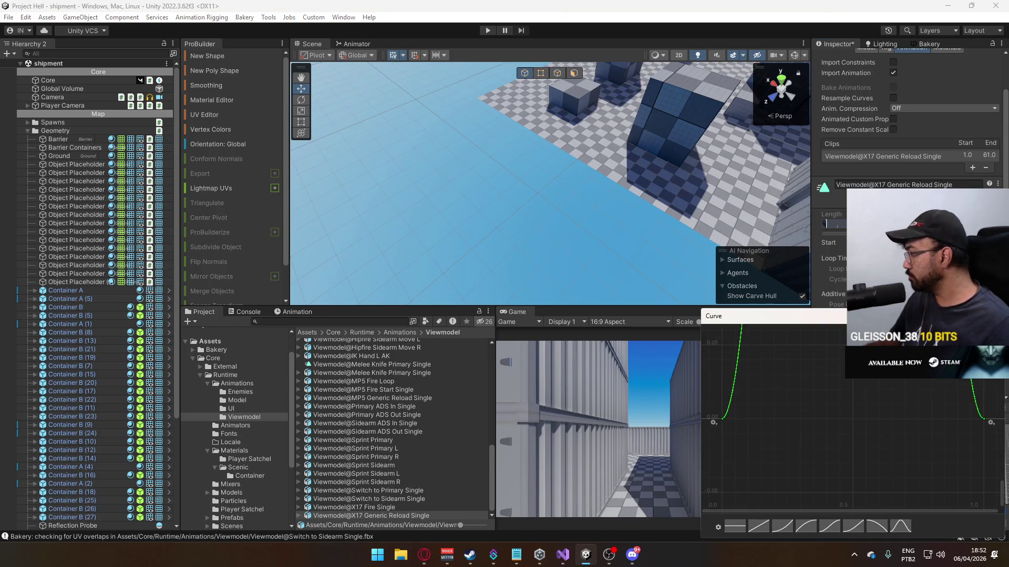
key(Escape)
scroll(997, 389, down, 1)
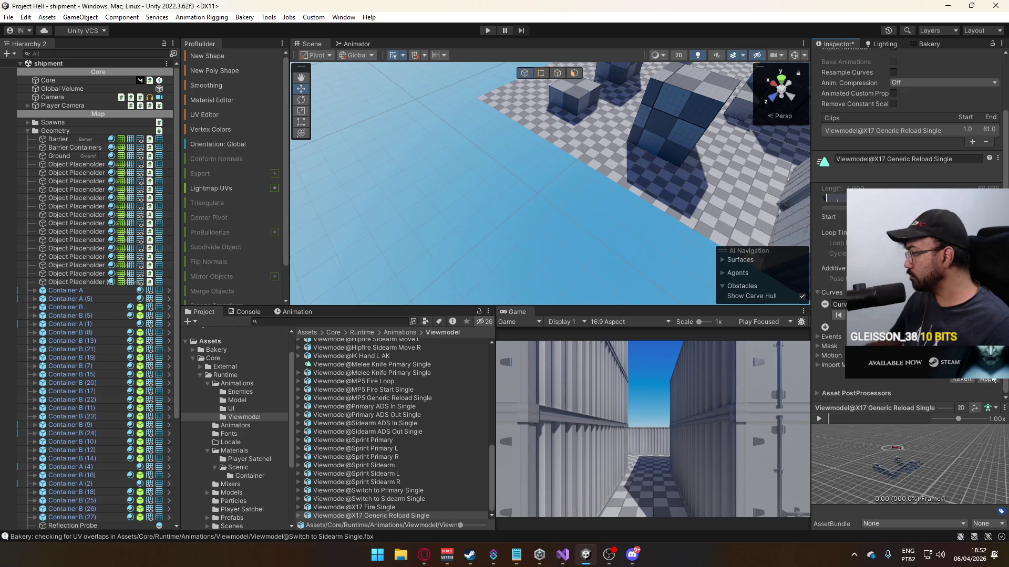
- Add the same bell curve to the MP5 Generic Reload clip and apply the changes
click(394, 399)
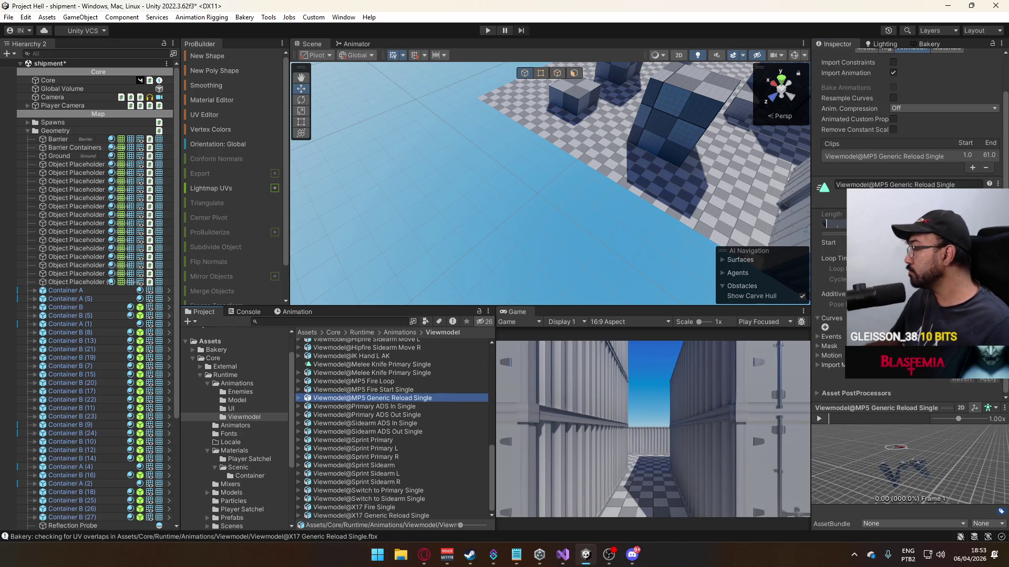
click(825, 326)
click(940, 339)
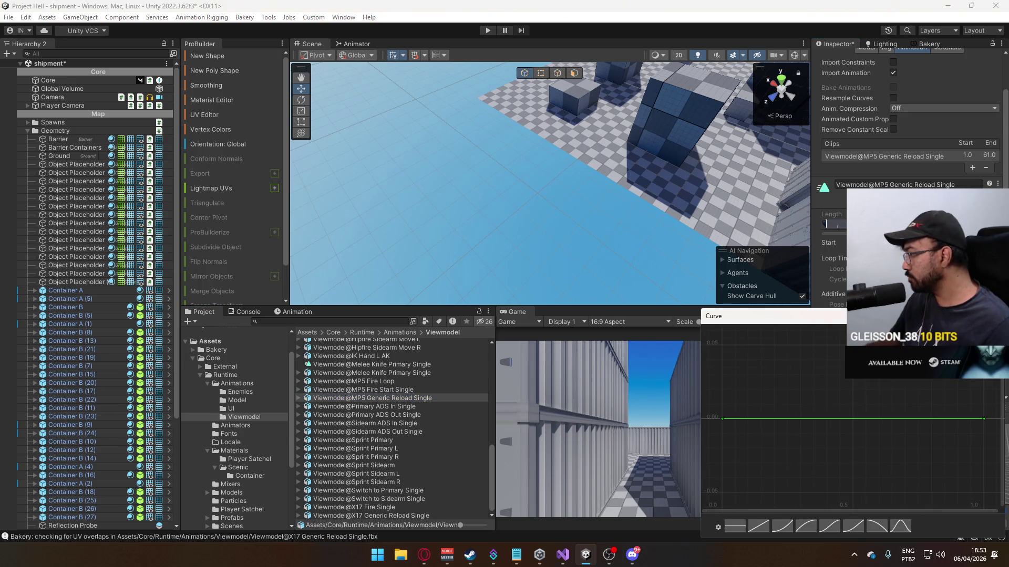
click(912, 523)
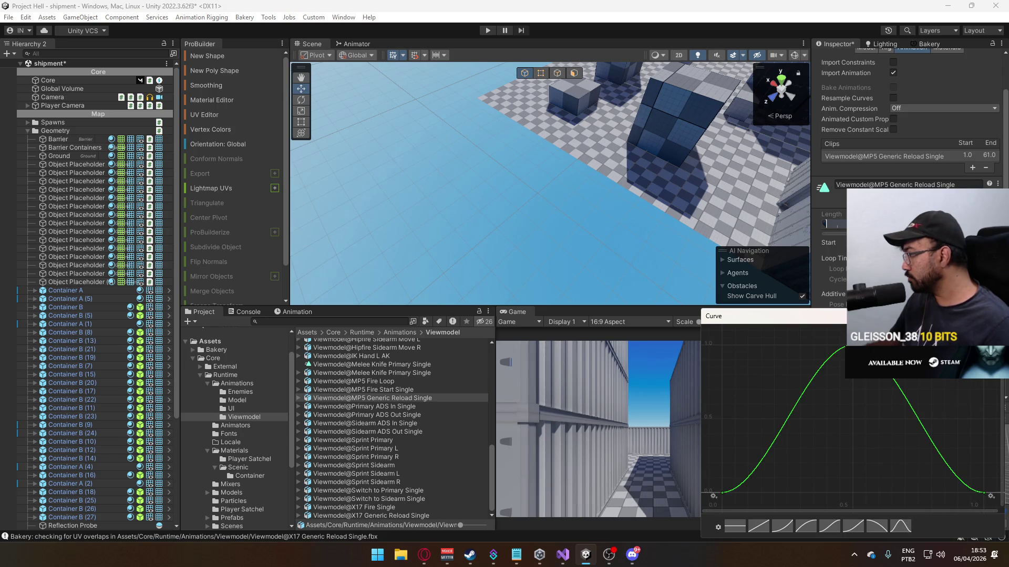
key(Escape)
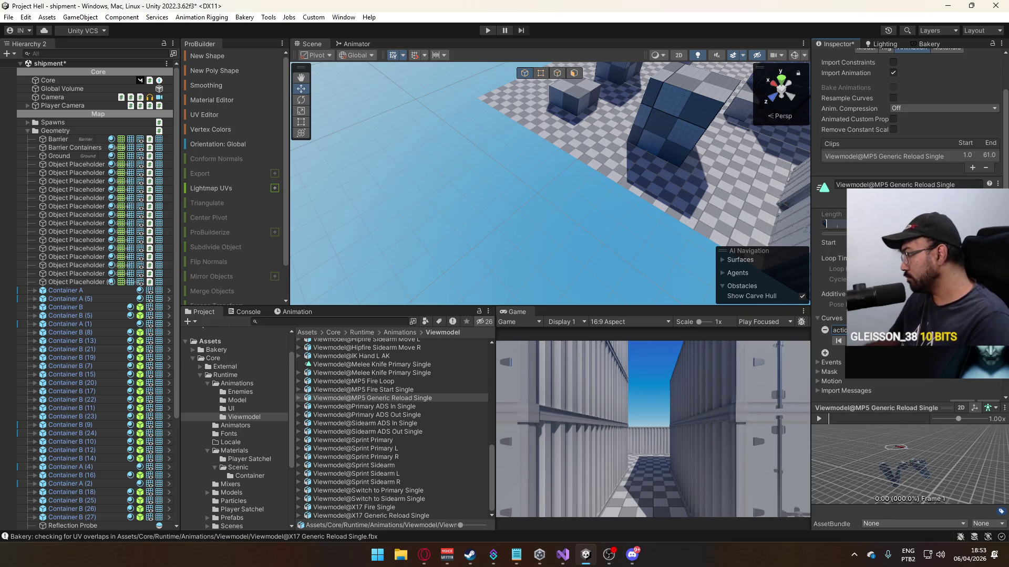
scroll(909, 263, down, 2)
click(987, 380)
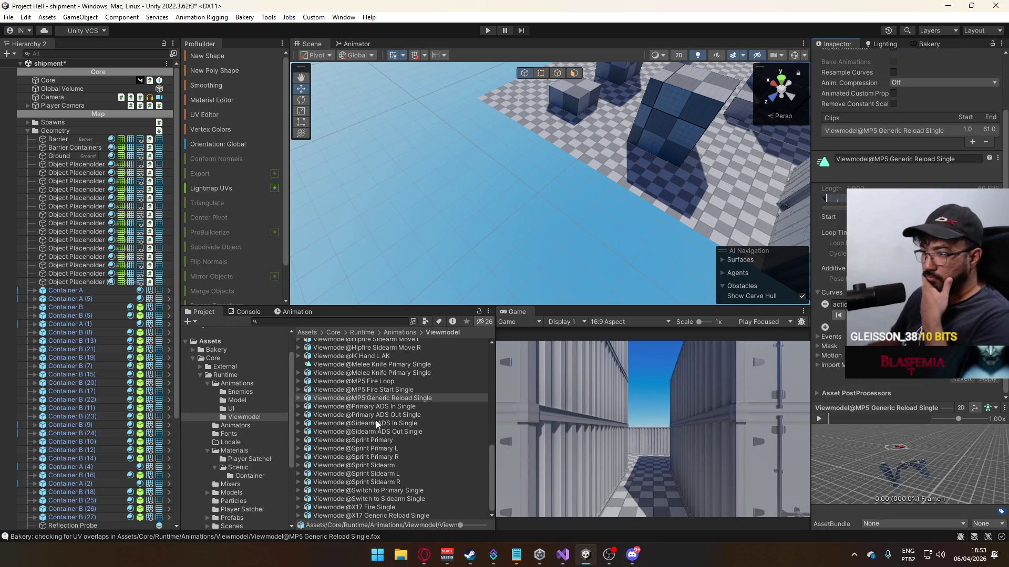
- Rename the melee knife animation asset to Viewmodel@Melee Knife Single
click(414, 374)
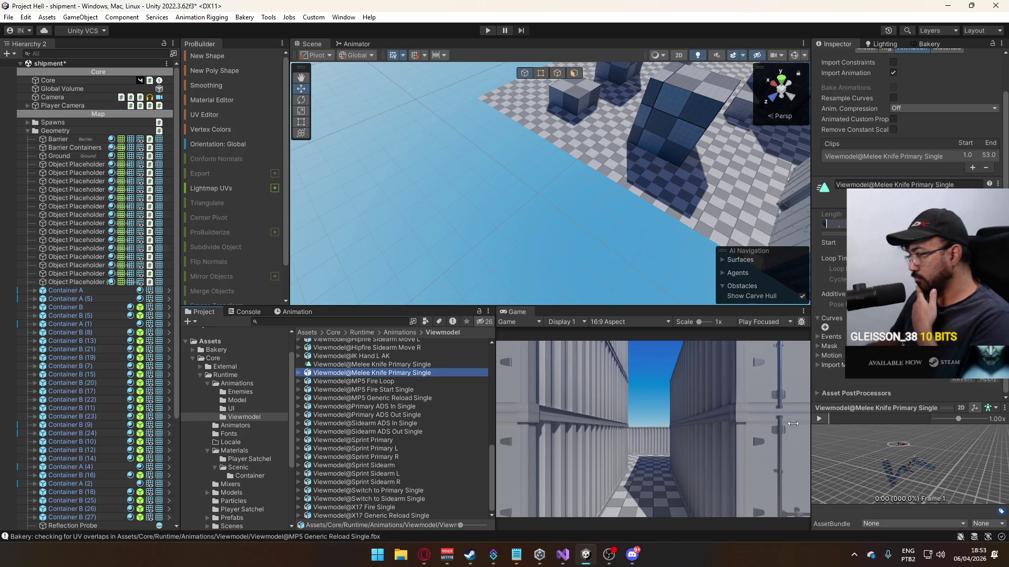
scroll(414, 425, down, 2)
scroll(420, 432, up, 2)
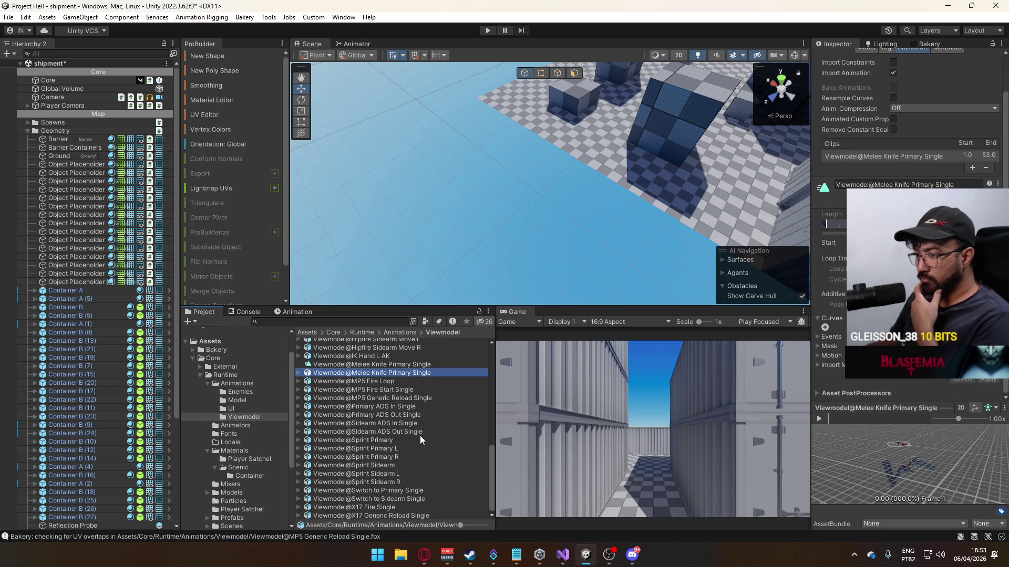
scroll(420, 436, up, 3)
scroll(424, 445, down, 3)
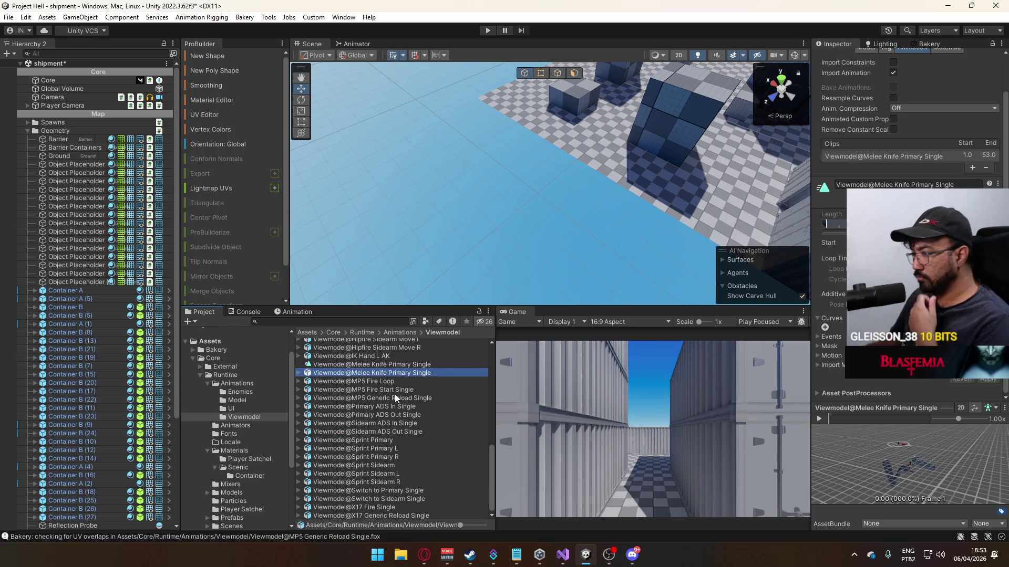
click(395, 372)
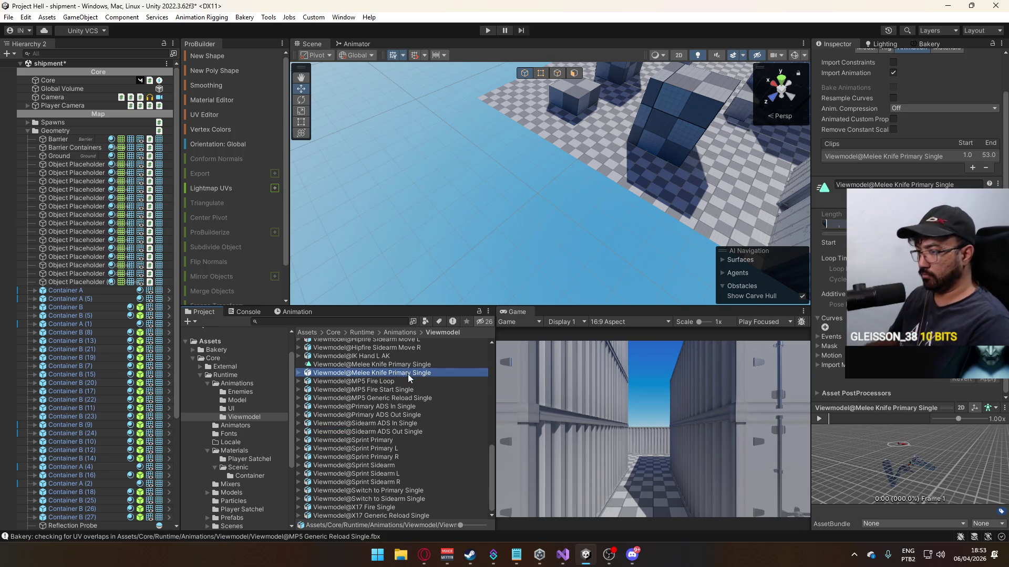
key(BackSpace)
key(BackSpace)
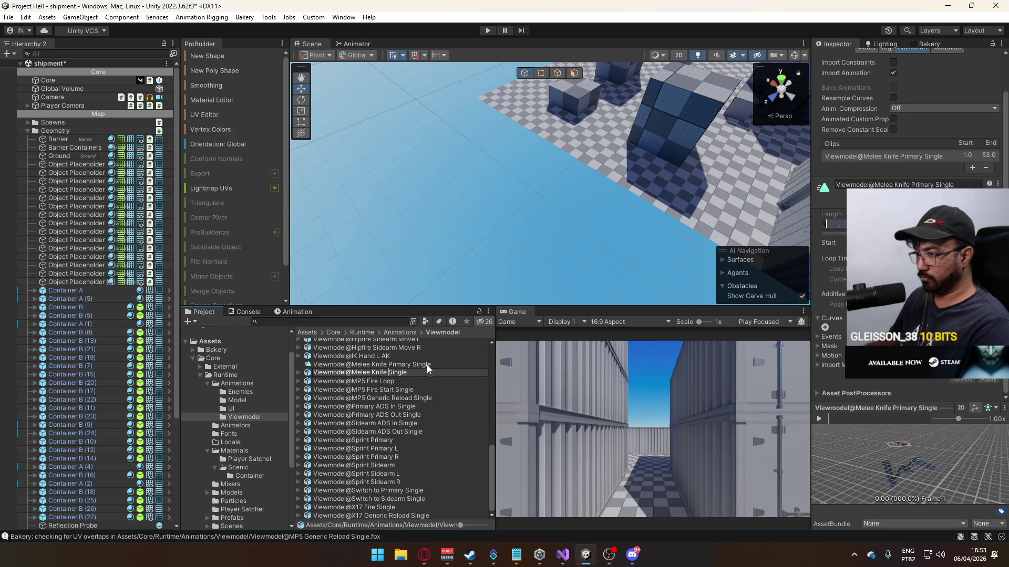
key(Return)
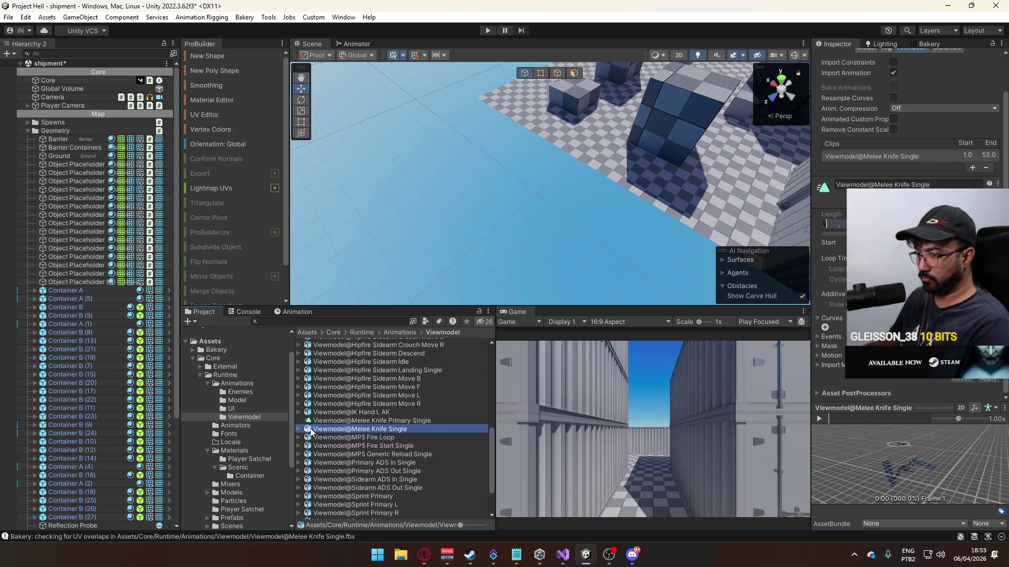
- Delete the leftover Melee Knife Primary Single clip and reimport the asset
click(298, 429)
click(366, 422)
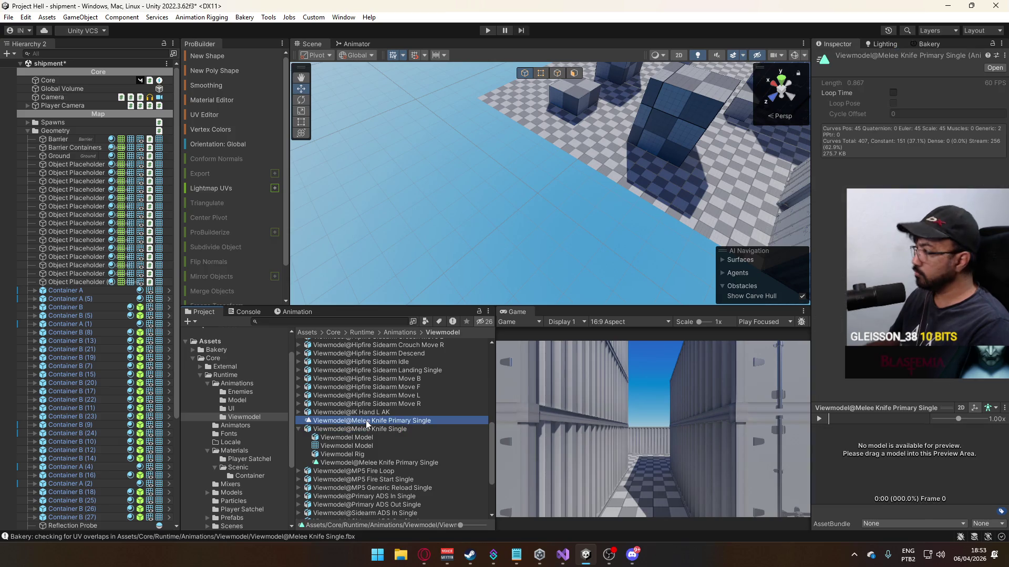
key(Delete)
key(Return)
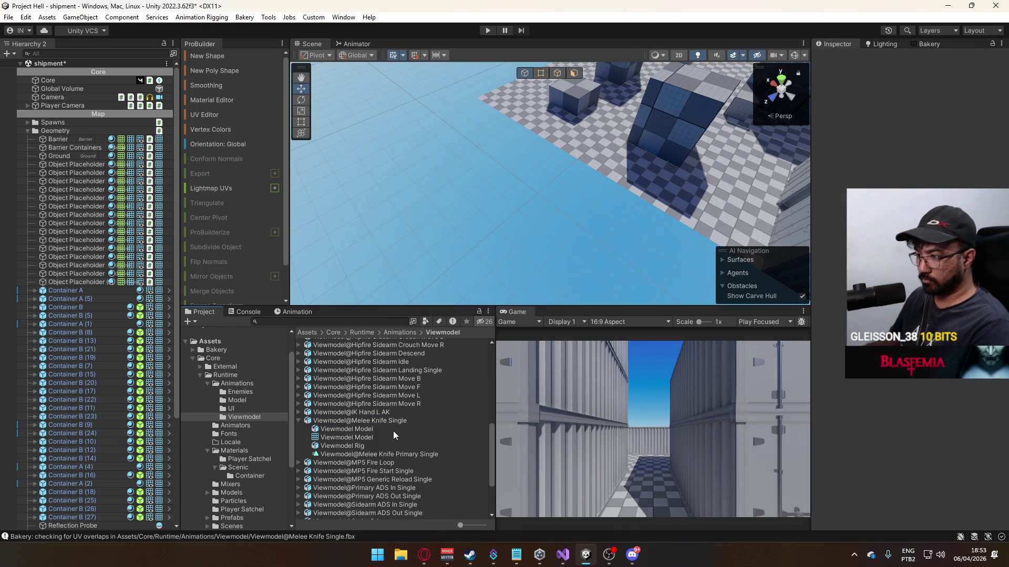
click(384, 429)
click(386, 421)
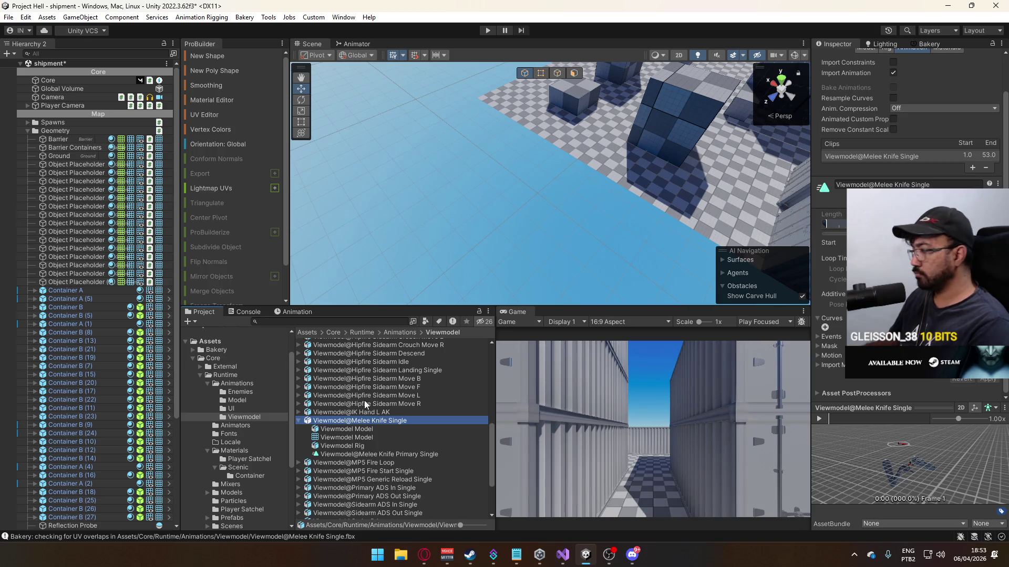
right_click(370, 422)
click(444, 293)
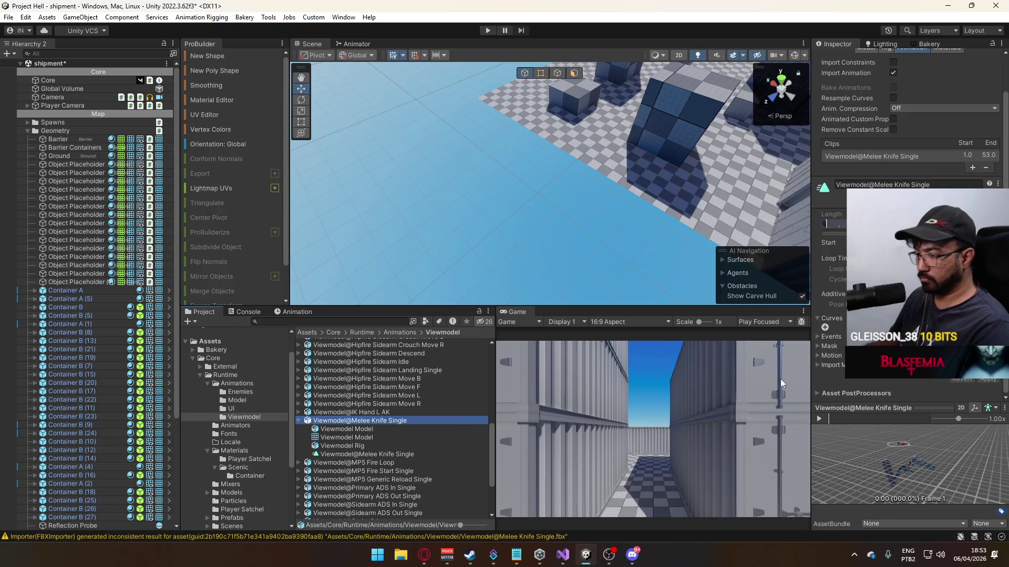
- Add a bell-shaped curve with a pasted name to the clip, apply, and save the project
click(824, 327)
click(925, 330)
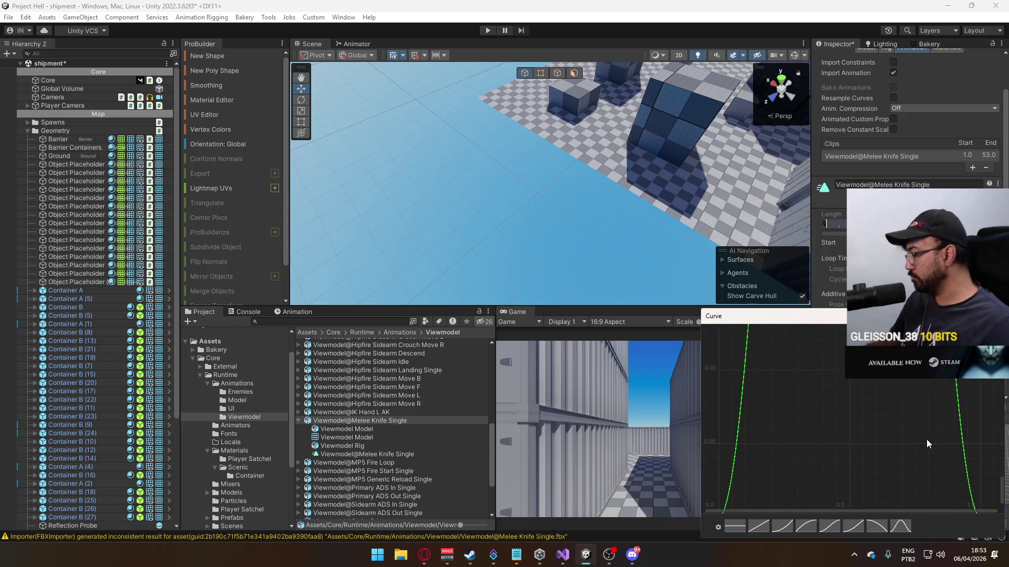
key(f)
key(Escape)
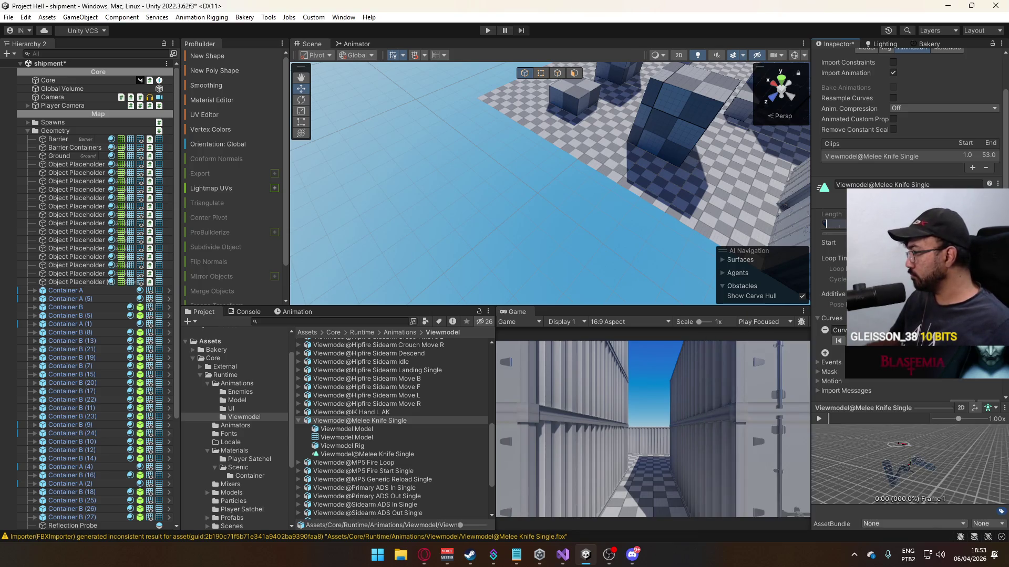
key(ctrl+v)
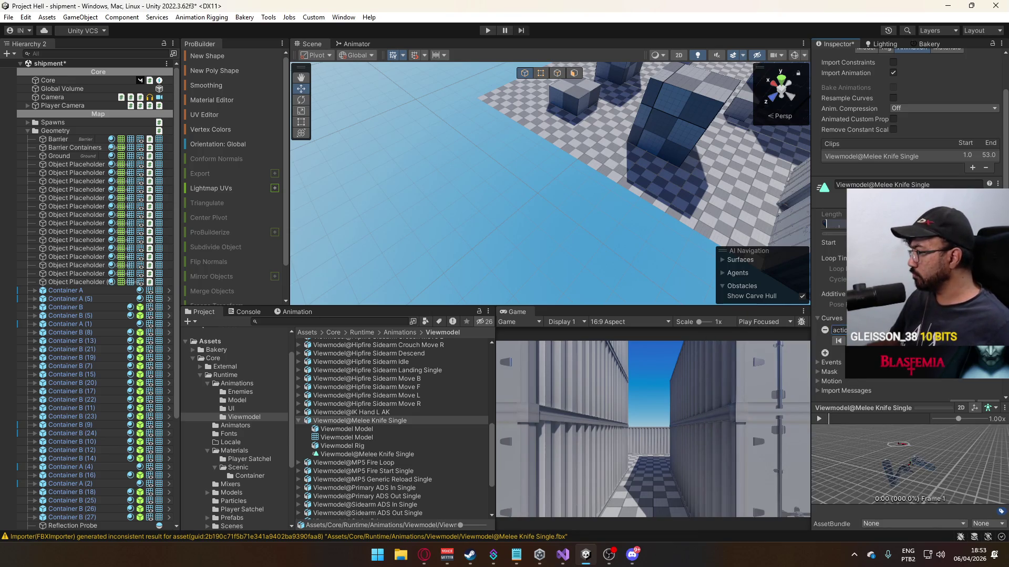
scroll(947, 384, down, 1)
click(988, 379)
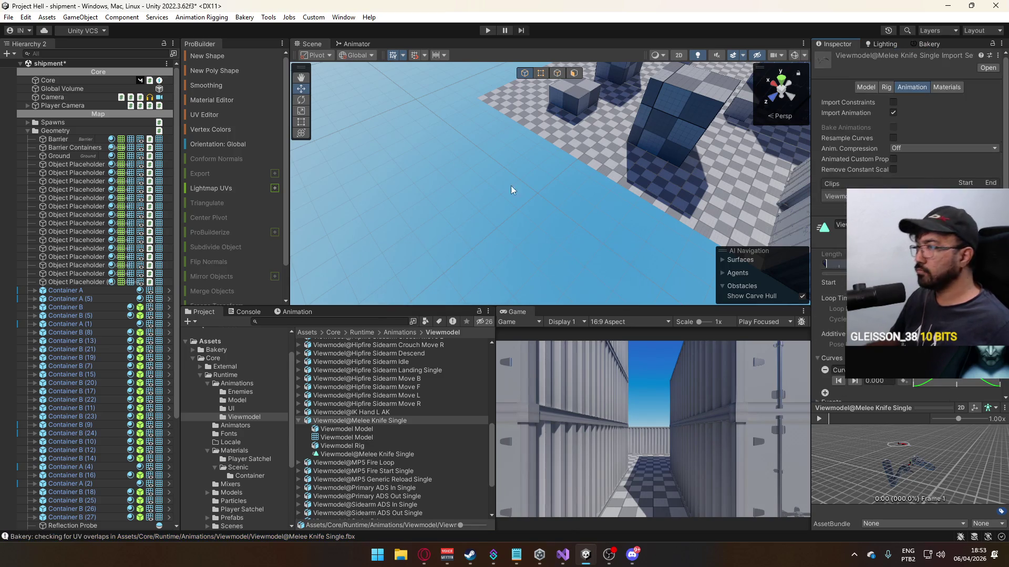
key(ctrl+s)
scroll(214, 425, down, 5)
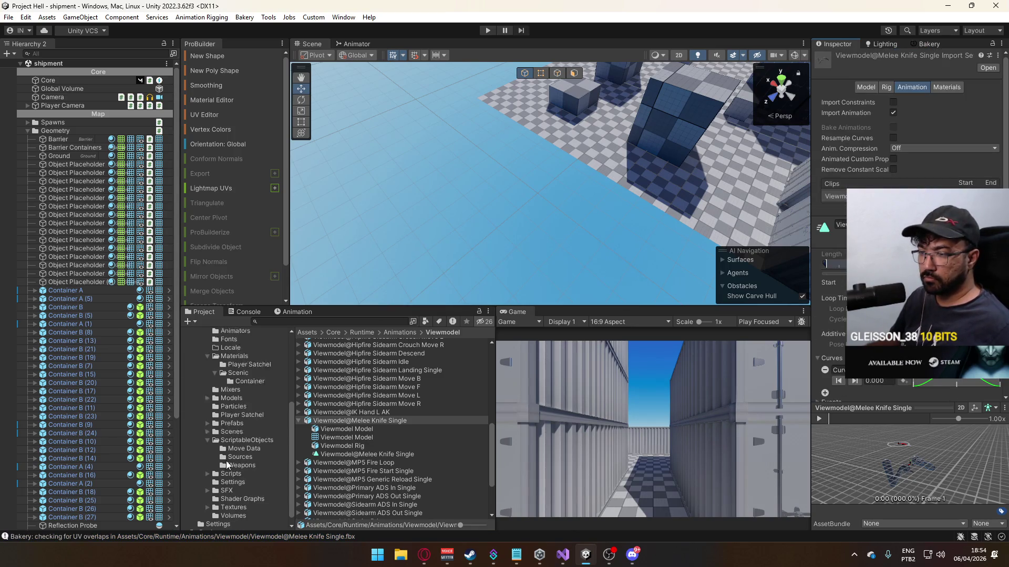
- Open the Player prefab, show the Viewmodel's Animator, and add a New Float parameter
click(243, 415)
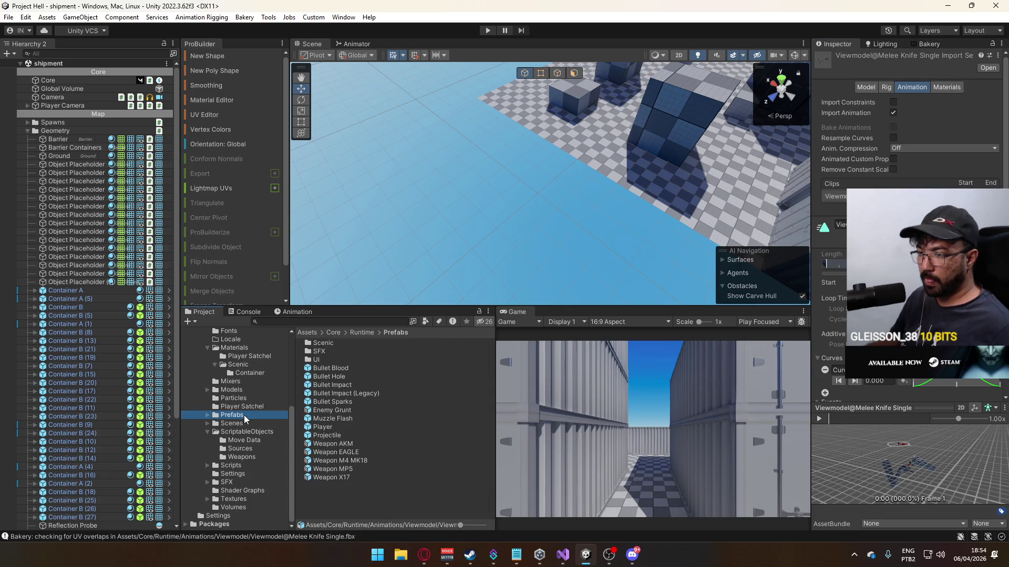
double_click(351, 428)
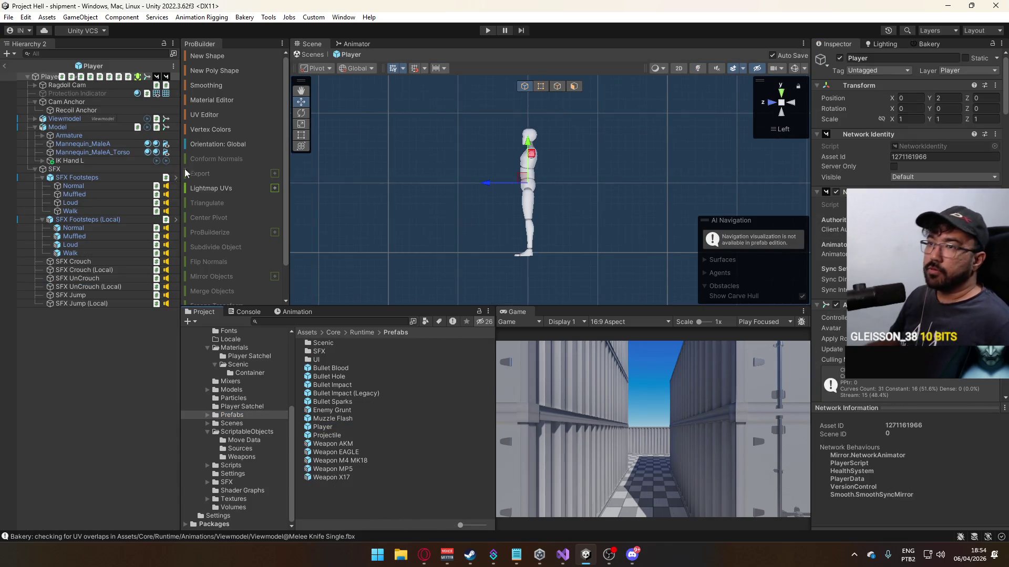
click(351, 43)
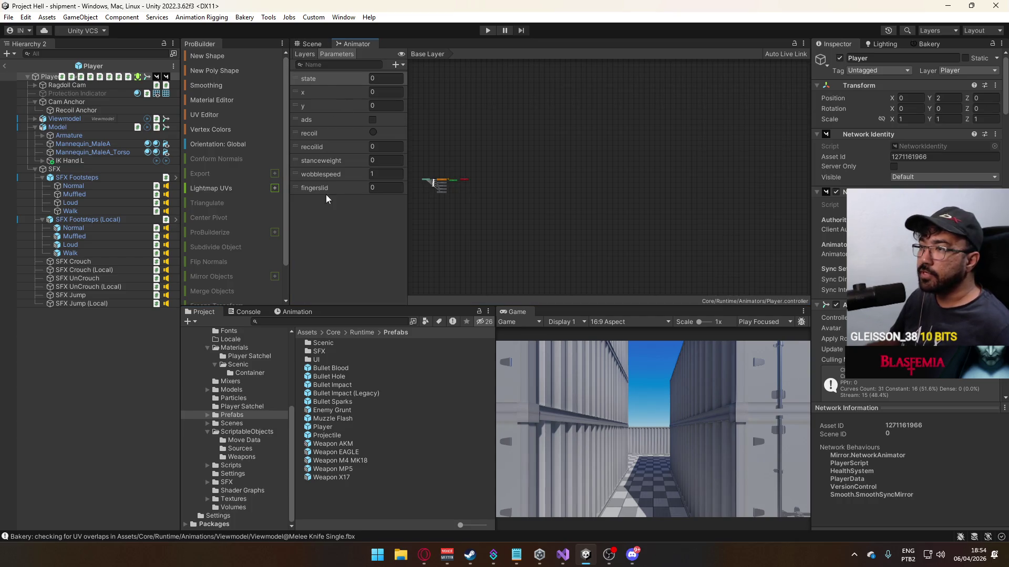
click(94, 119)
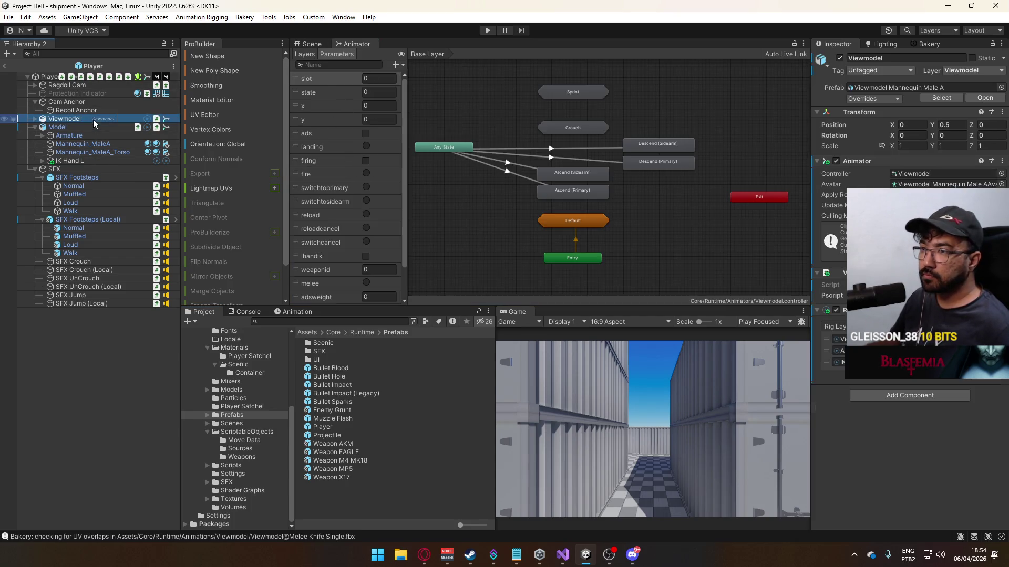
drag(402, 122, 402, 152)
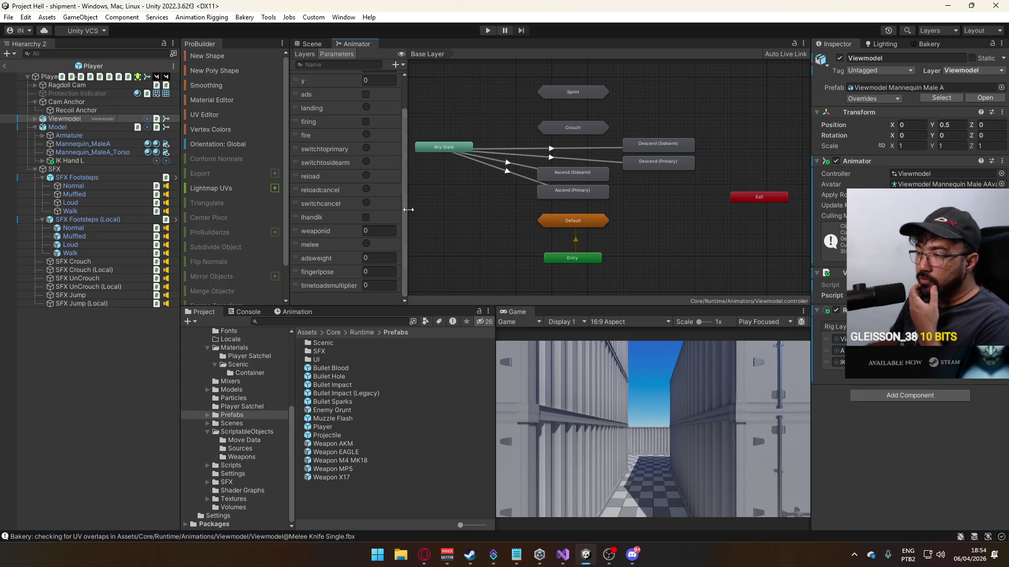
click(396, 64)
click(416, 77)
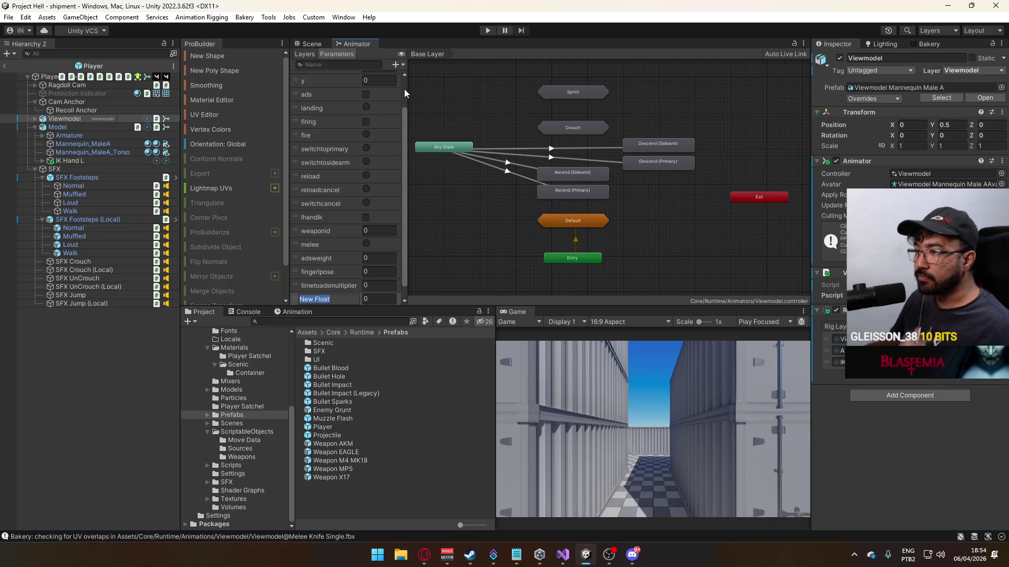
- Name the float actionweight, move it just below adsweight, and switch to Visual Studio
text(actionweight)
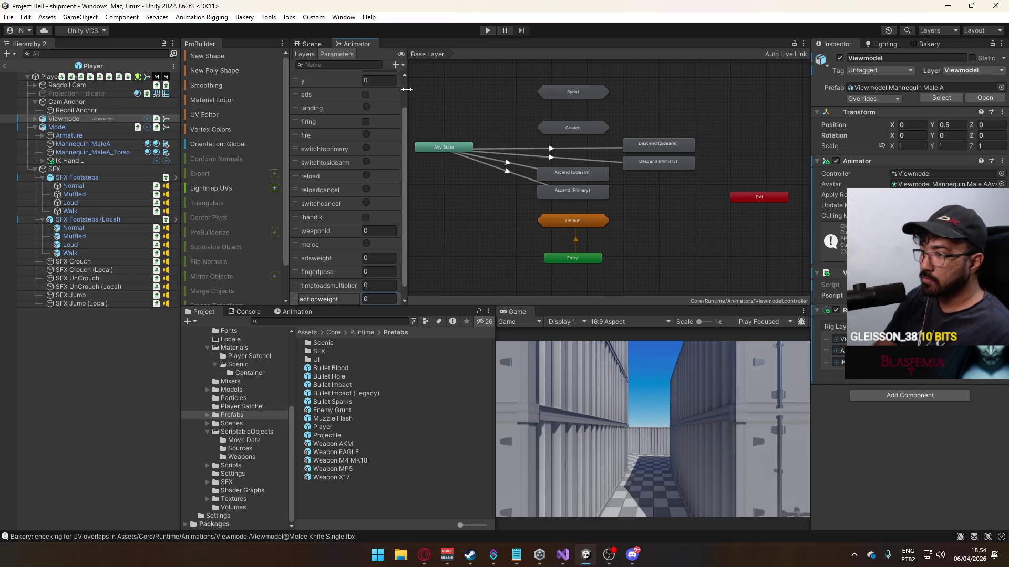
key(Return)
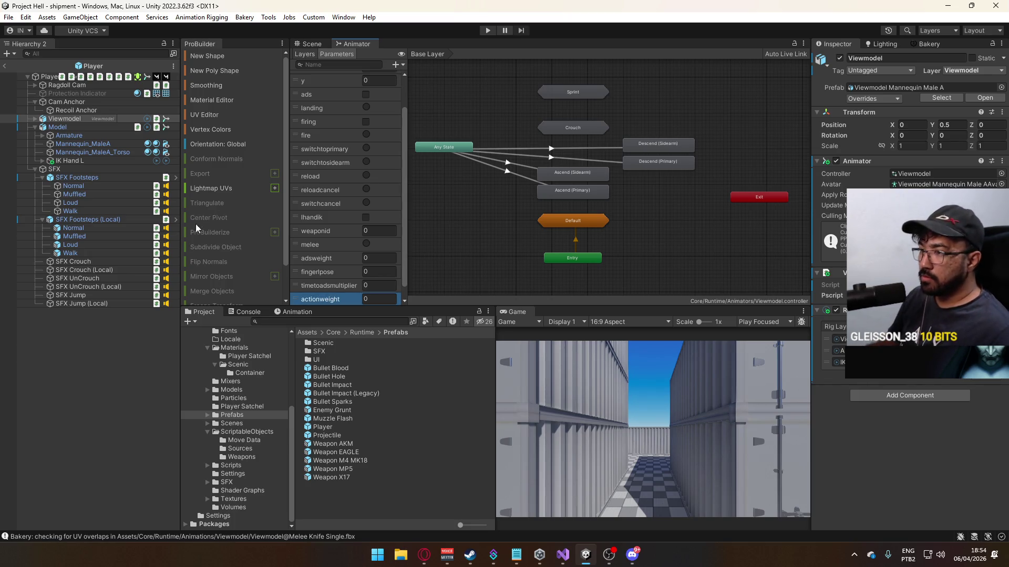
drag(294, 298, 300, 267)
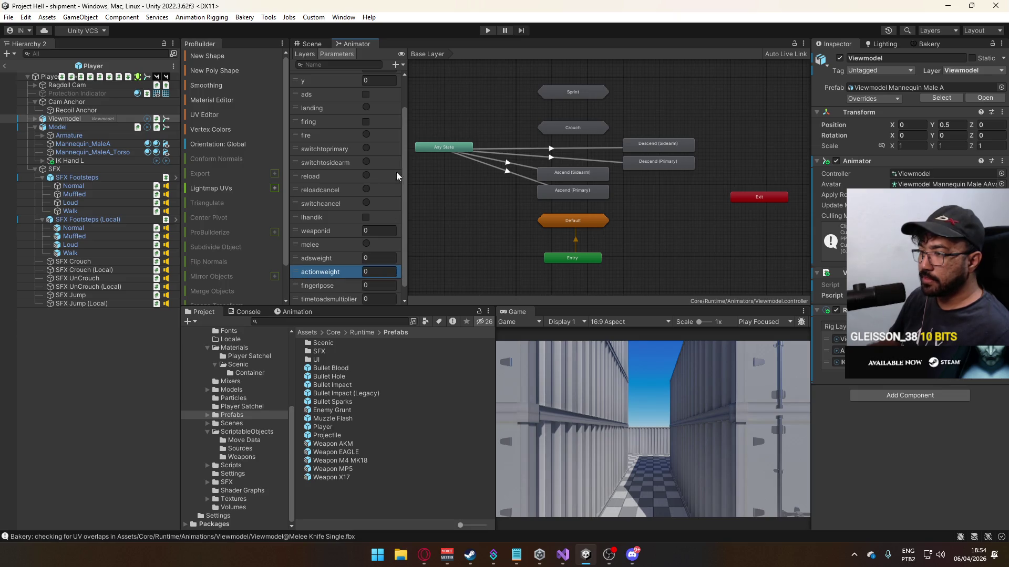
click(84, 355)
click(563, 554)
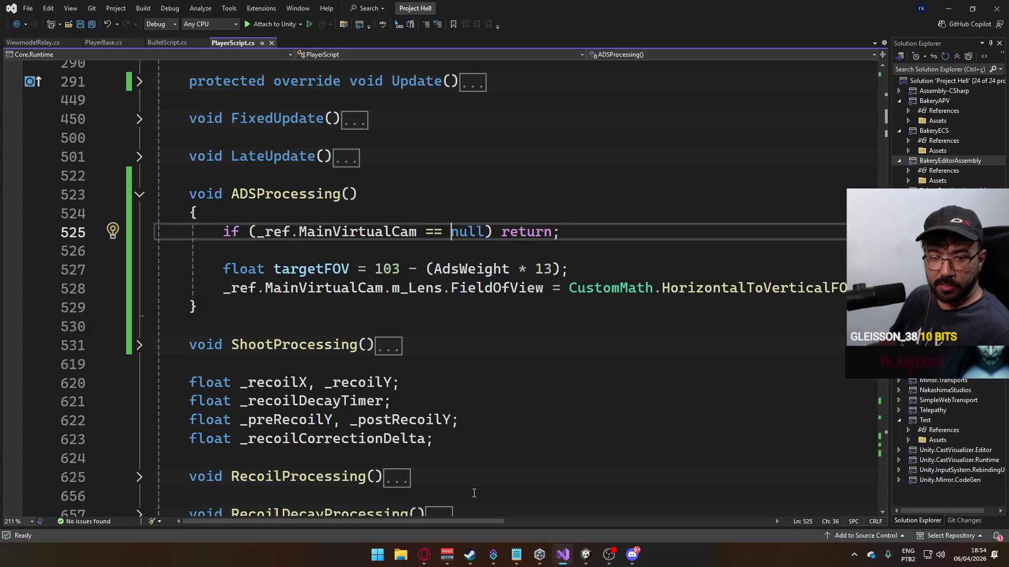
- Add 'float ActionWeight => _ref.ViewmodelAnim.GetFloat(' on a new line below AdsWeight
click(418, 335)
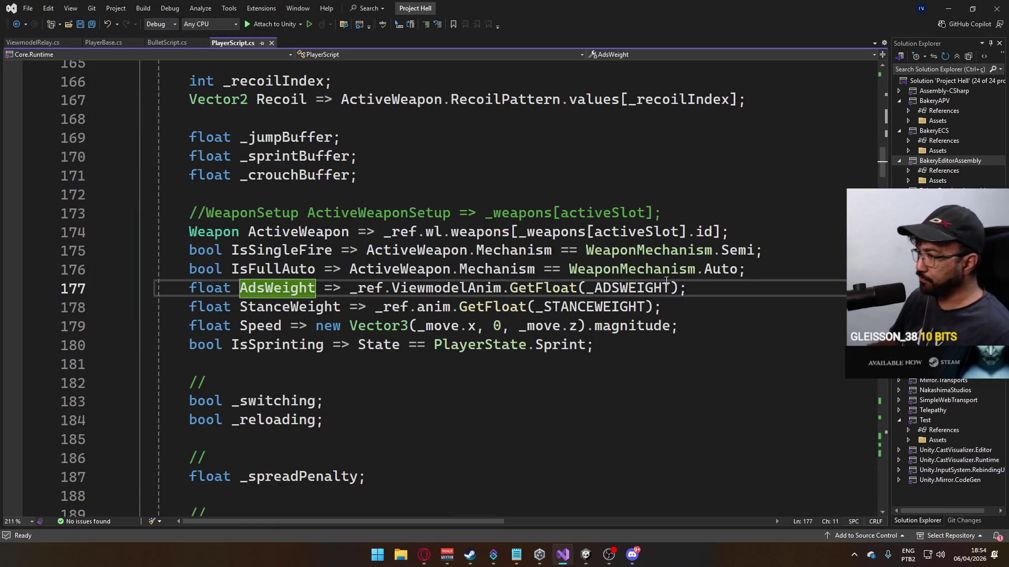
click(700, 289)
key(Return)
text(float A)
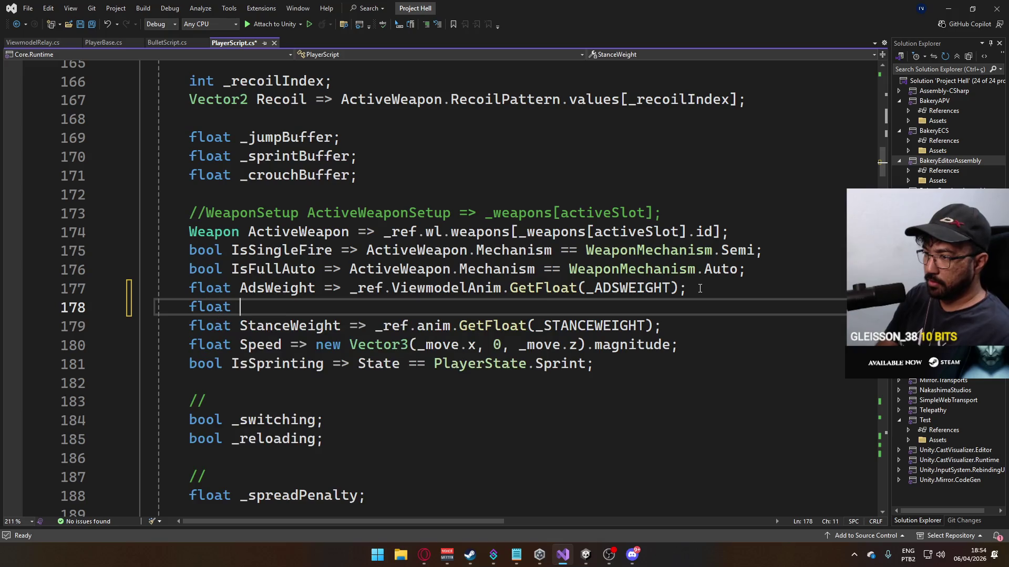
key(BackSpace)
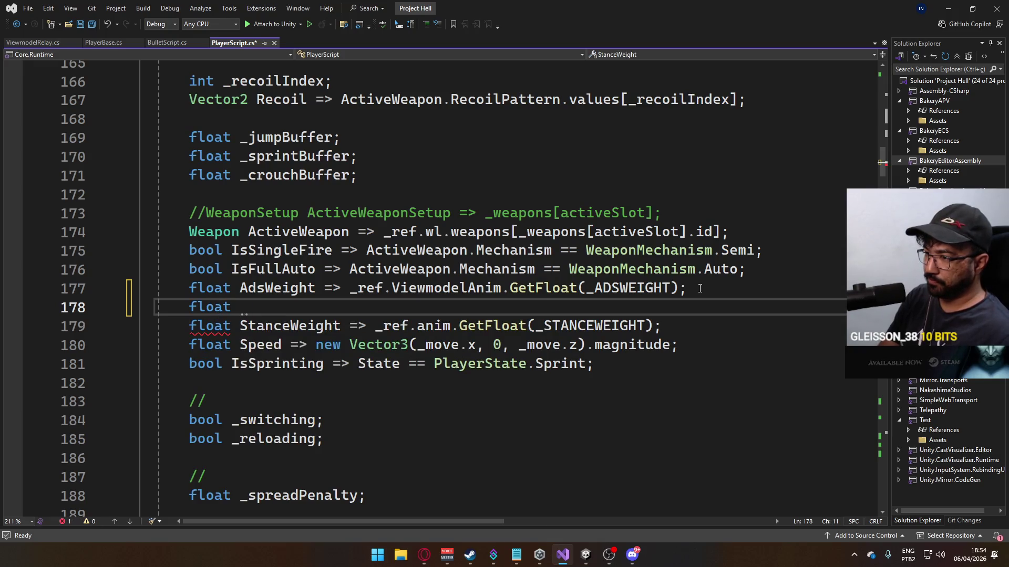
text(ActionWeight => )
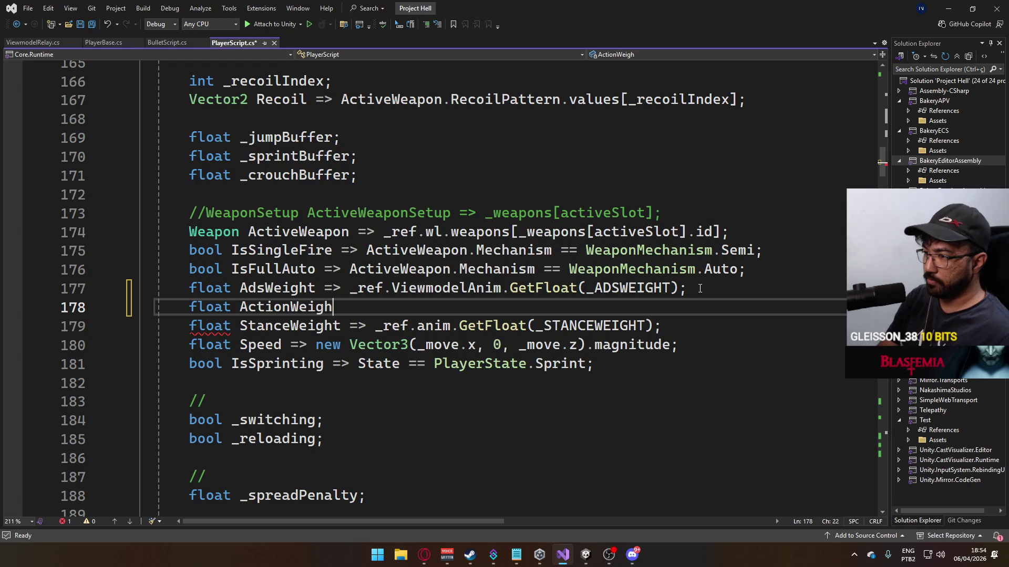
text(_ref.Viewmodel.)
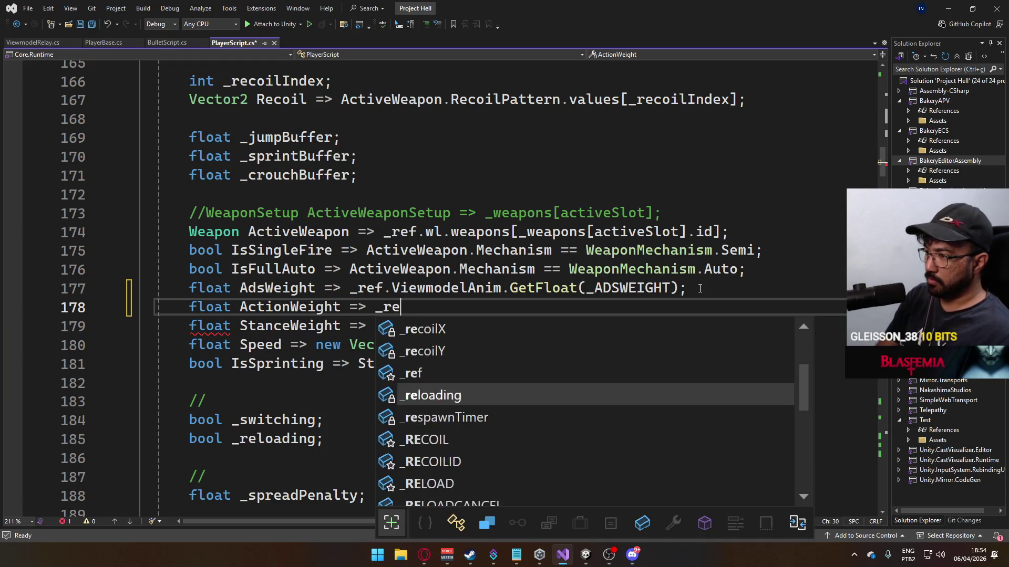
key(BackSpace)
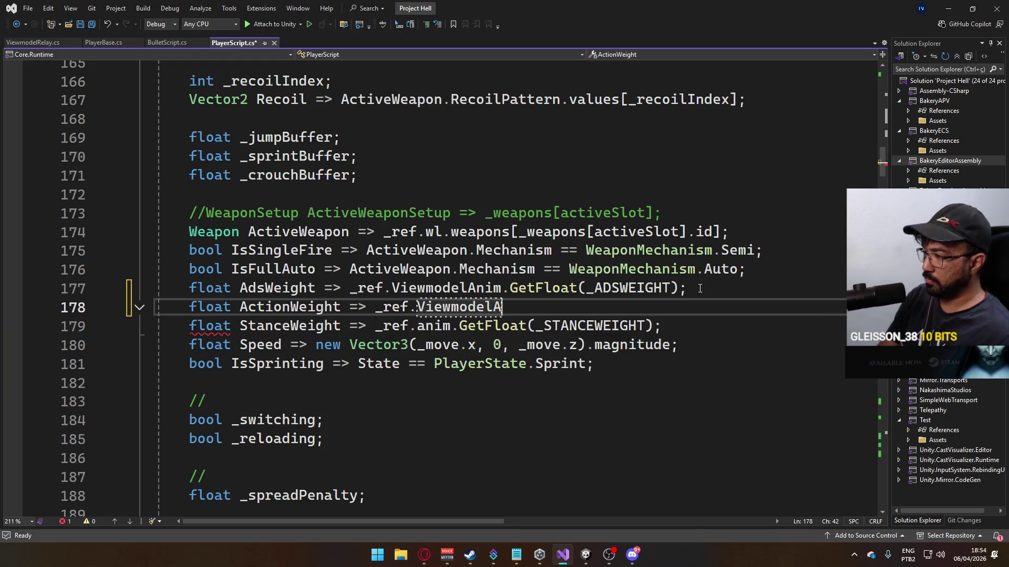
text(Anim)
key(BackSpace)
key(BackSpace)
key(BackSpace)
text(nim.get)
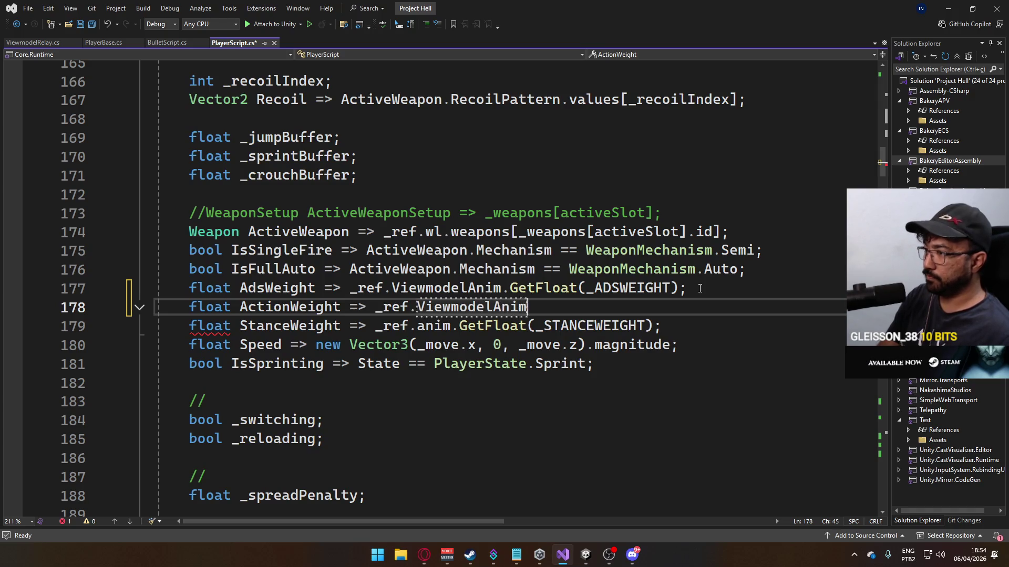
key(Tab)
text(()
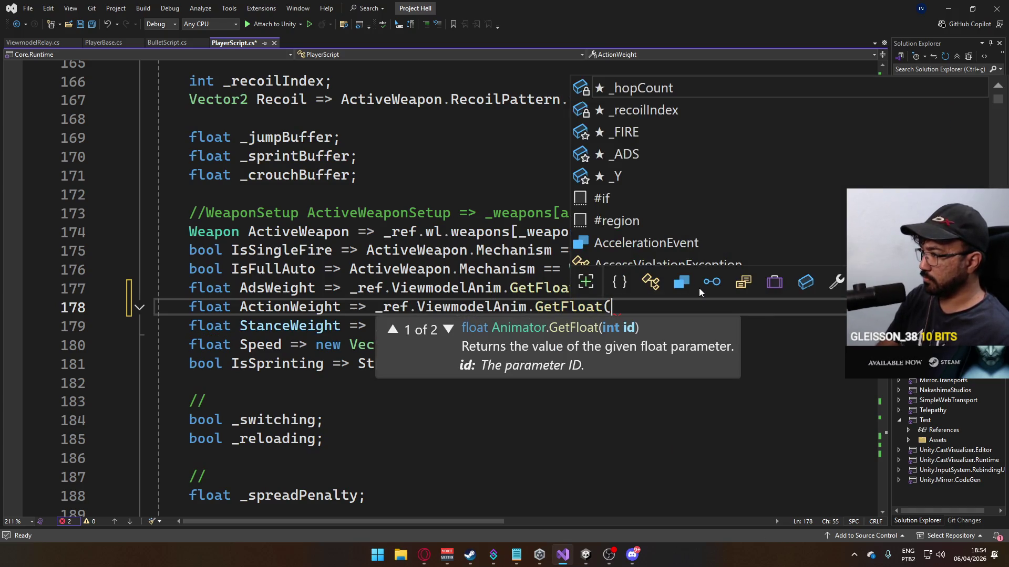
key(Escape)
- Switch to PlayerBase.cs at the _ACTIONWEIGHT hash line
scroll(415, 247, down, 10)
scroll(415, 247, down, 9)
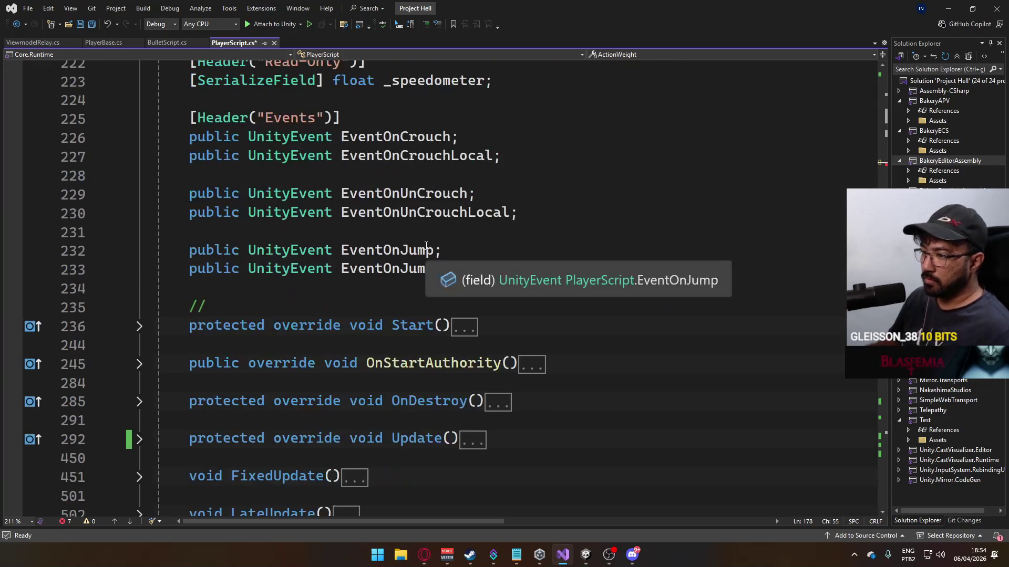
scroll(481, 238, up, 7)
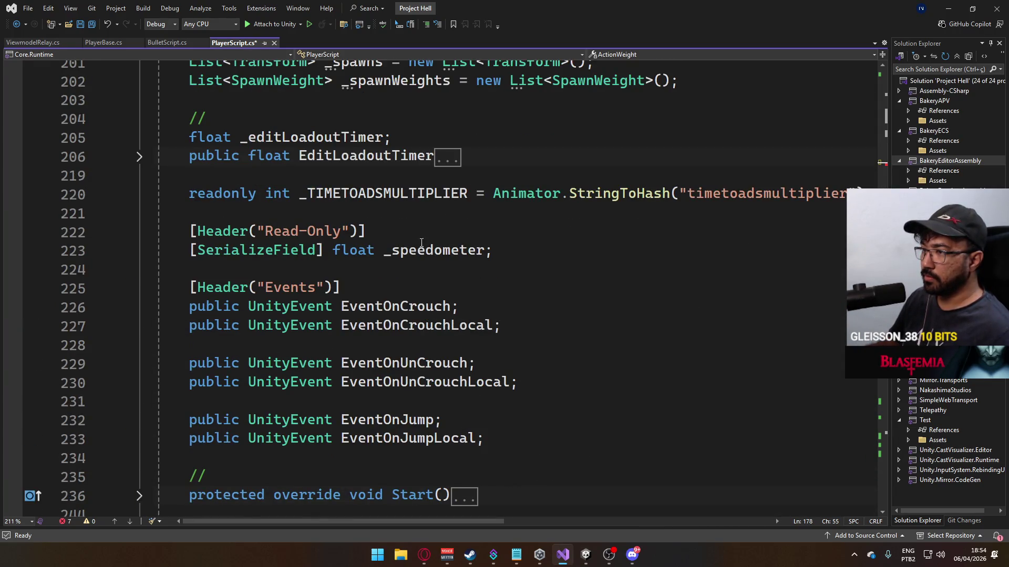
scroll(421, 242, up, 13)
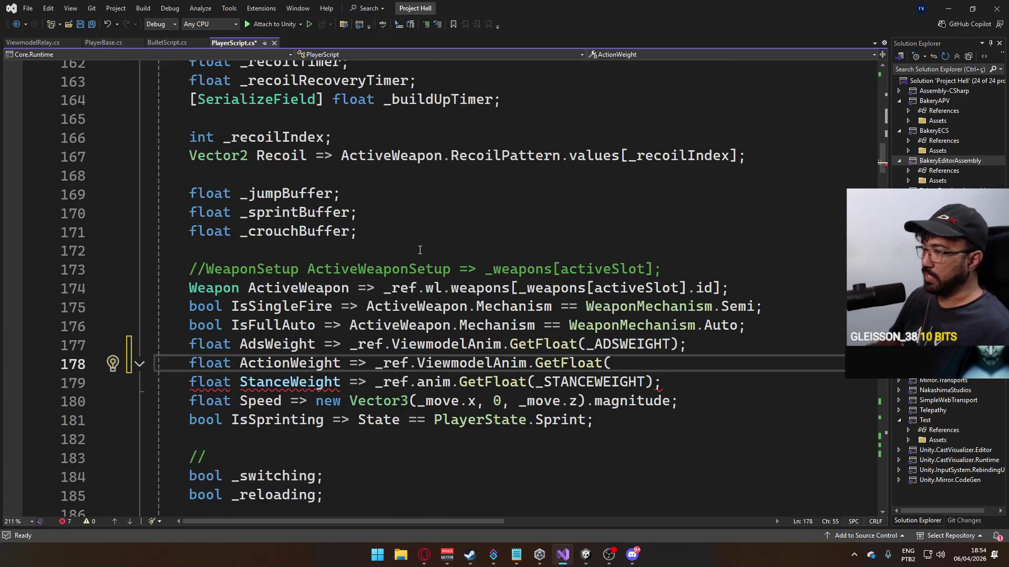
scroll(419, 250, up, 20)
key(ctrl+Tab)
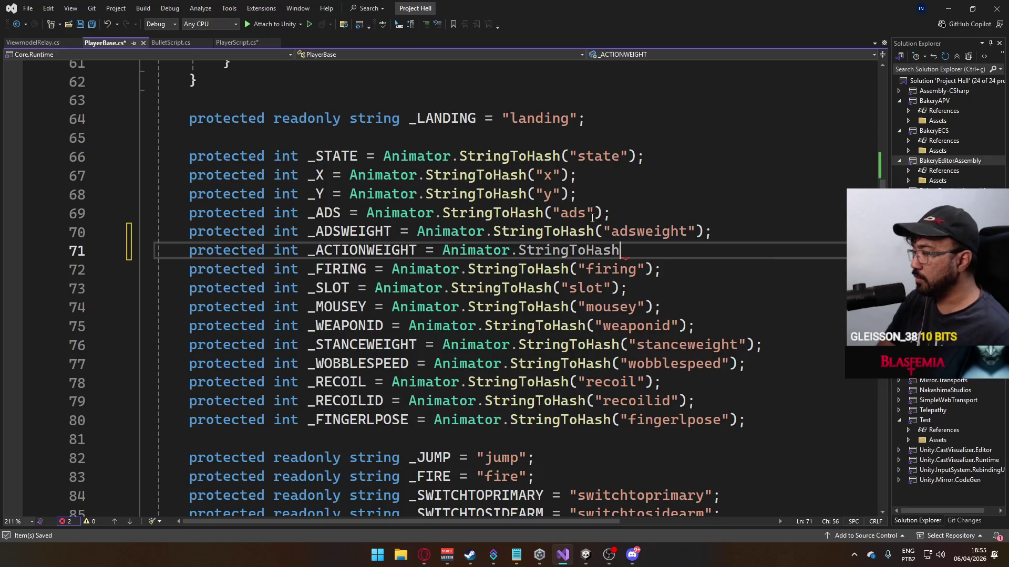
- Complete _ACTIONWEIGHT with StringToHash("actionweight"); and save PlayerBase.cs
text((")
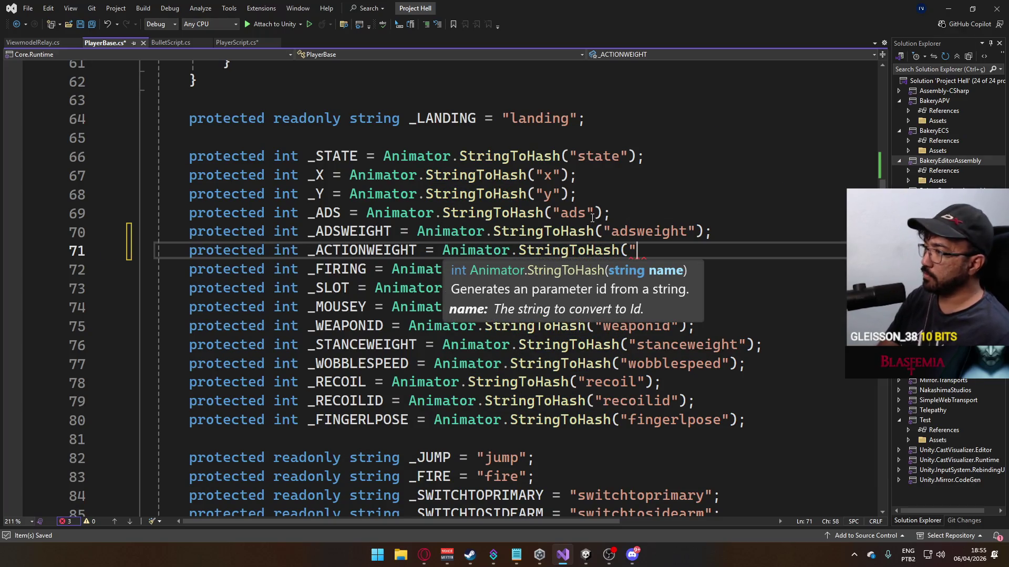
text(acitionweight)
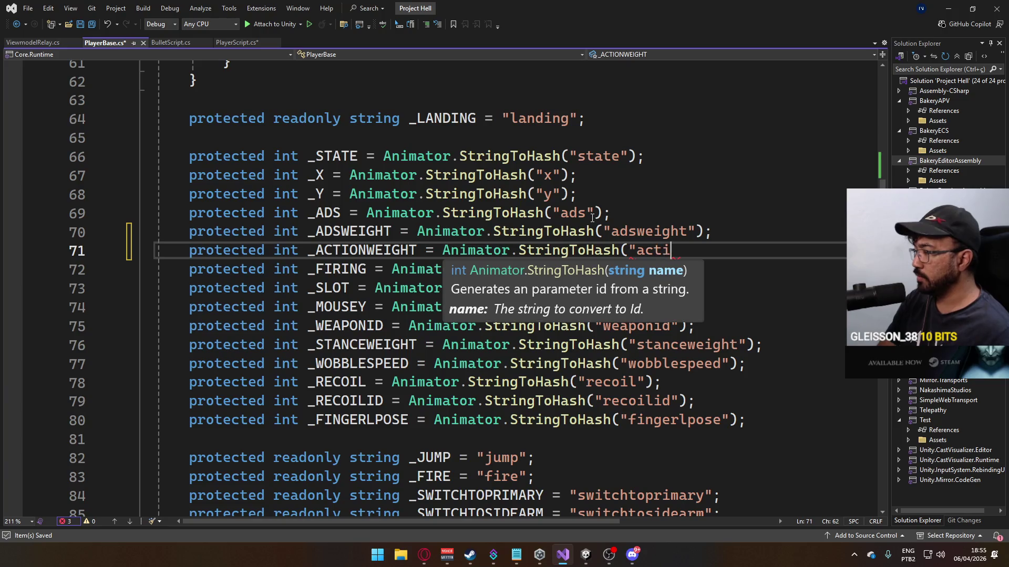
text(");)
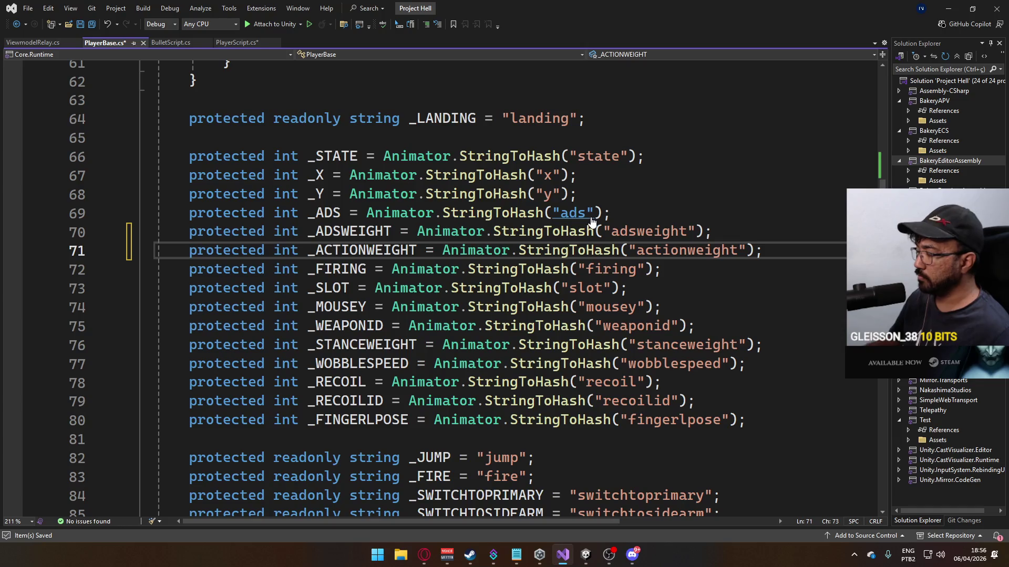
key(ctrl+s)
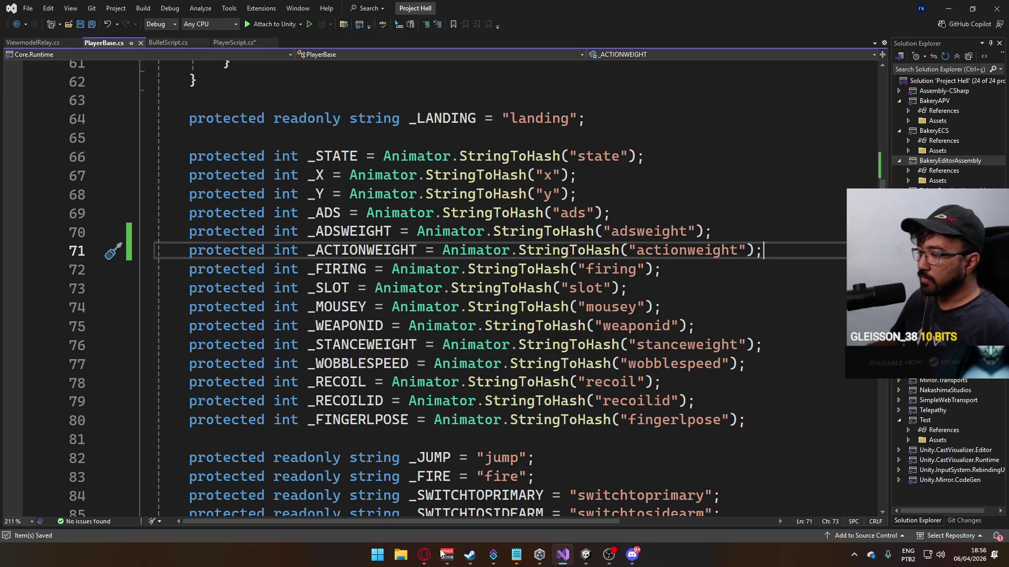
click(424, 554)
- Search YouTube for 'cod crash tour' and open The Evolution of Crash video
click(923, 11)
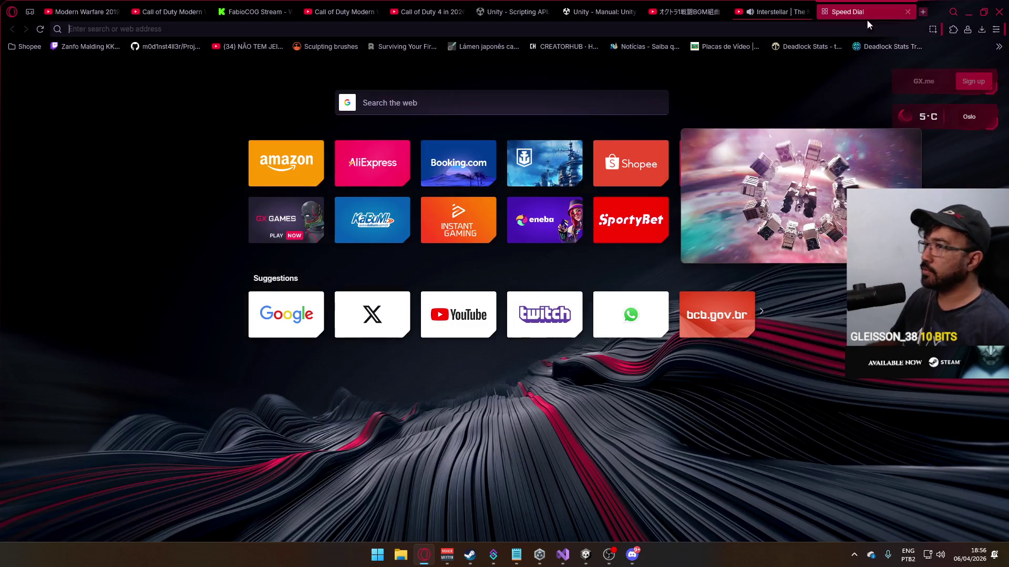
text(crash)
key(BackSpace)
key(BackSpace)
key(BackSpace)
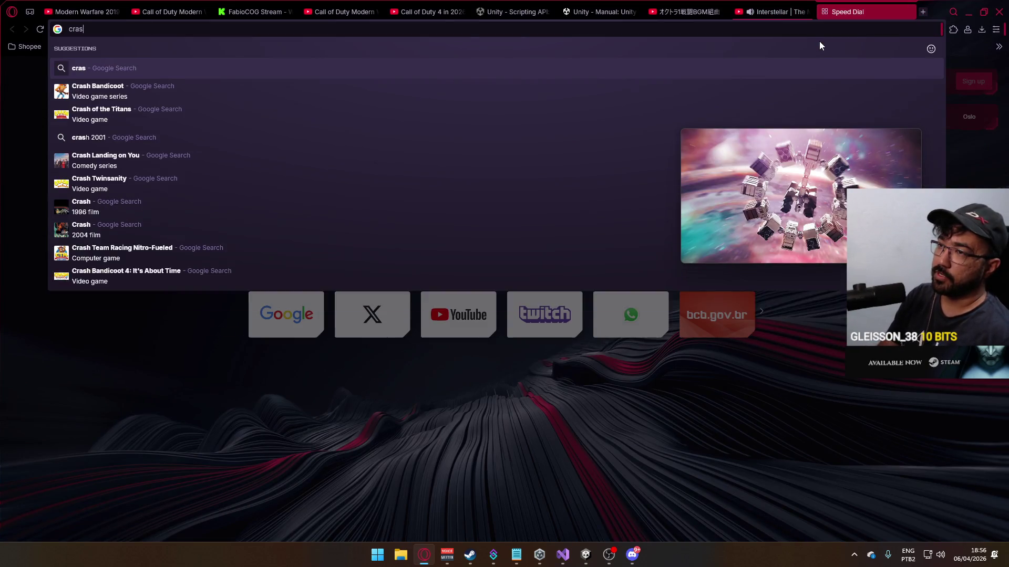
text(yo)
key(Return)
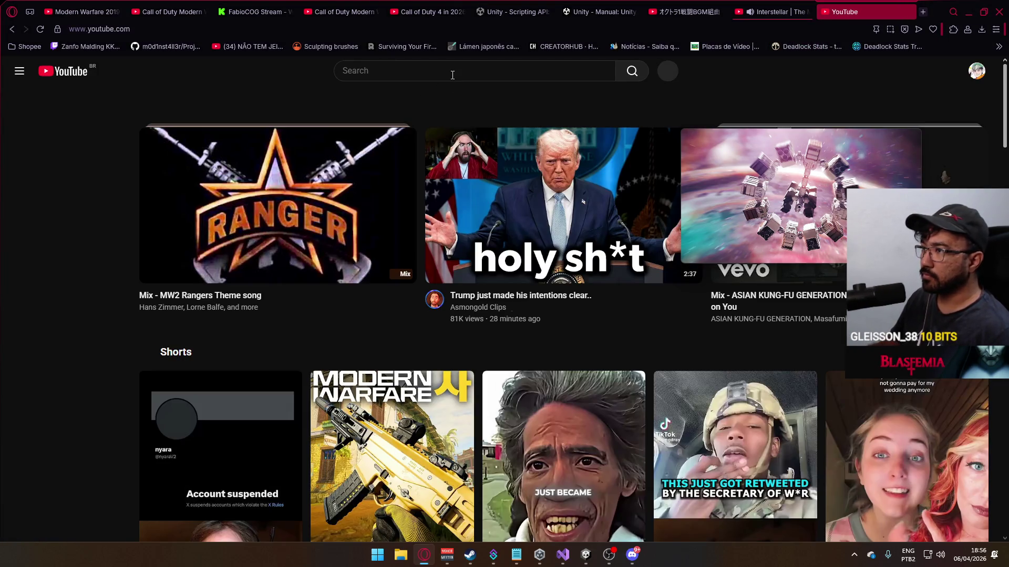
click(463, 80)
text(cod crash tour)
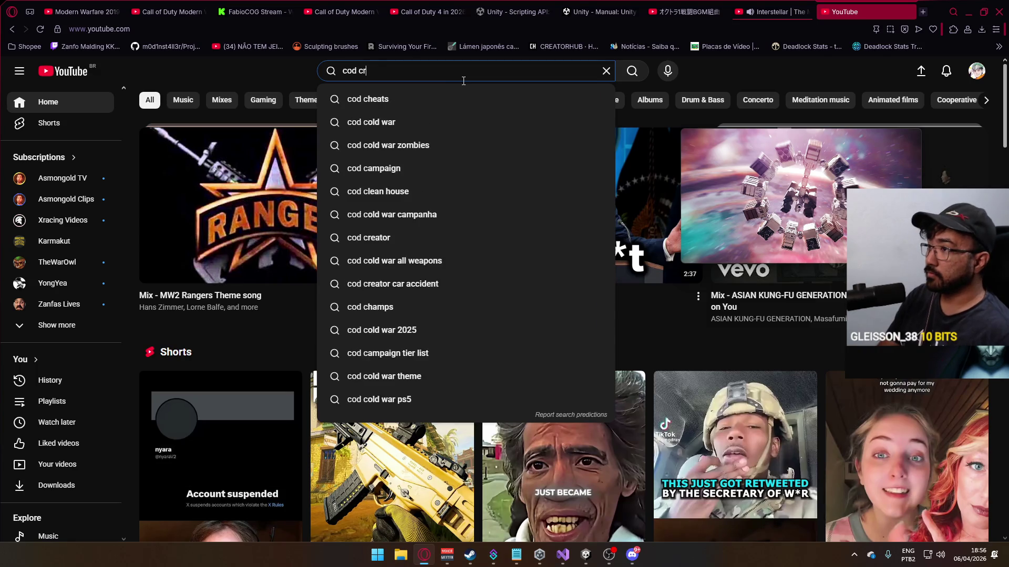
key(Return)
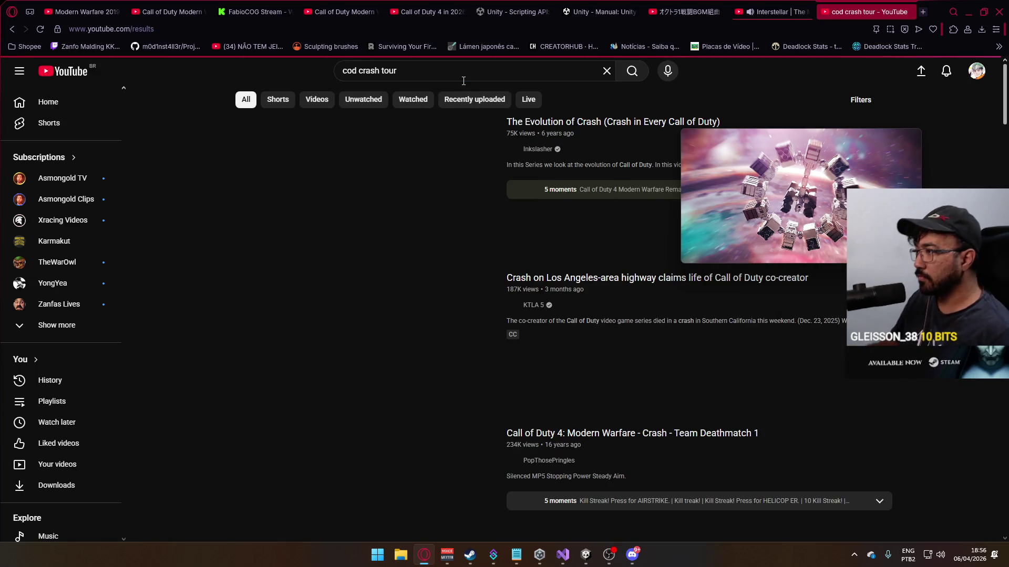
click(496, 274)
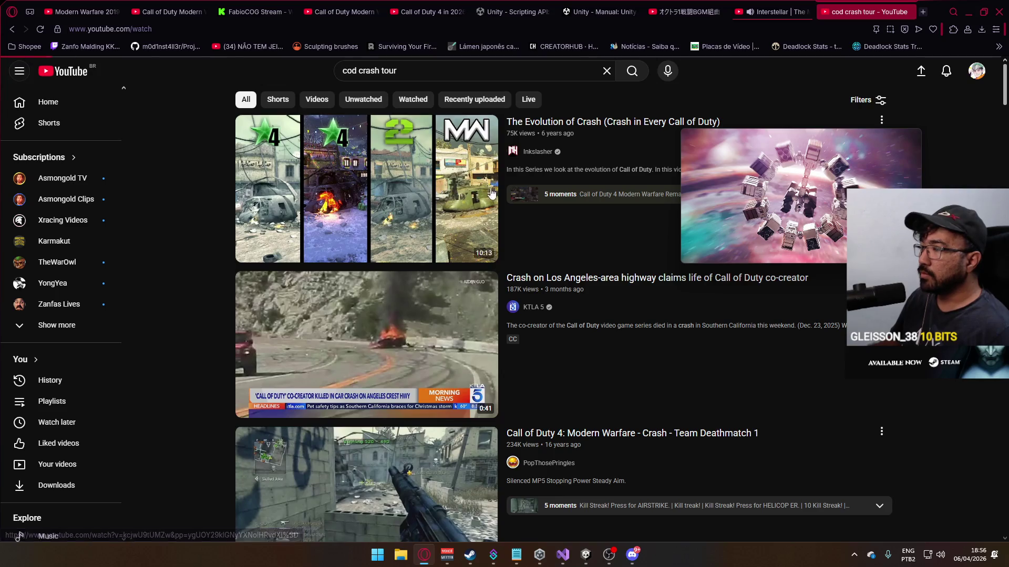
- Pause the Interstellar tab's video and share the whole screen, Tela 1, in Discord
key(ctrl+Tab)
click(389, 198)
key(ctrl+Tab)
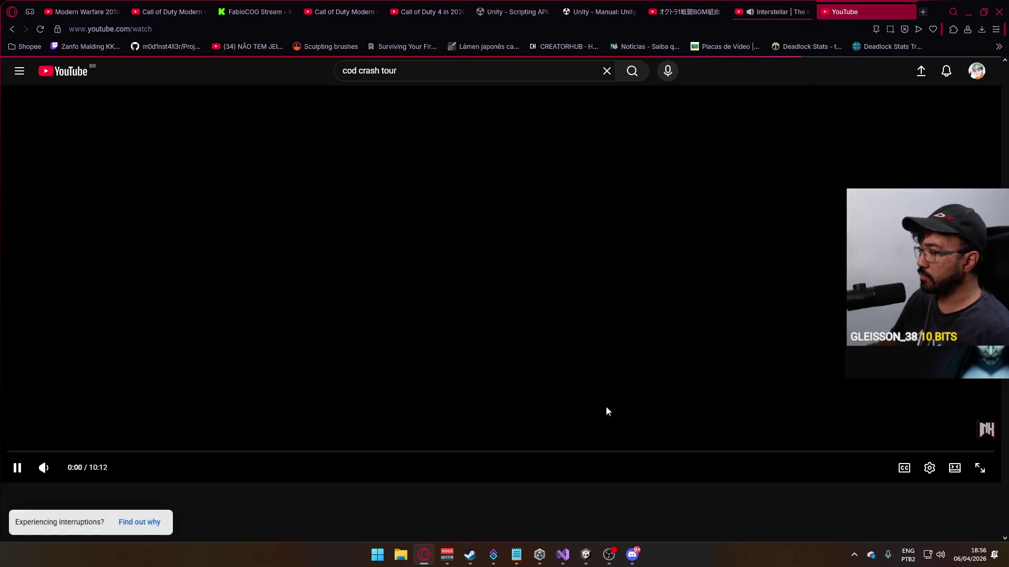
key(alt+Tab)
click(87, 493)
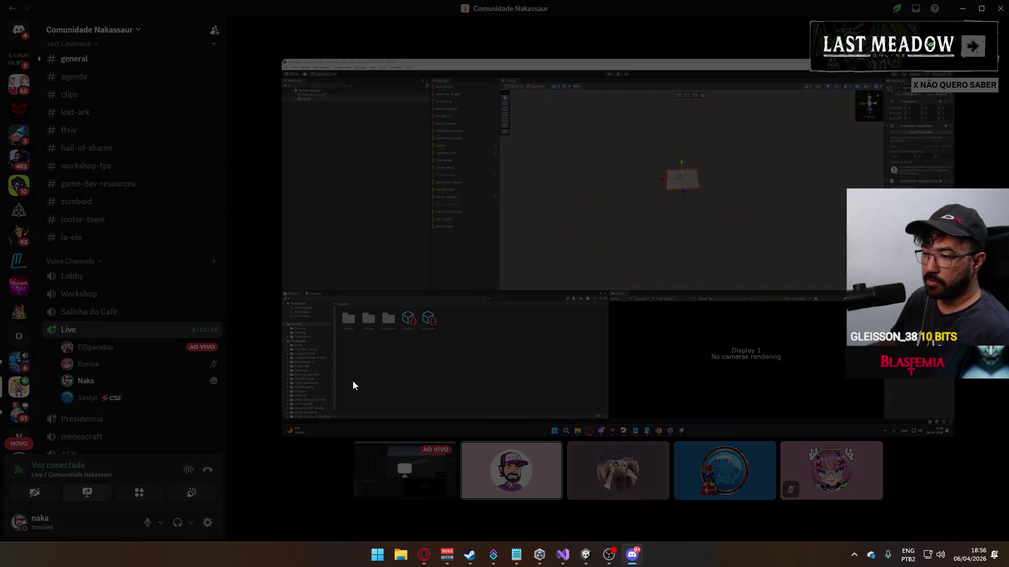
click(462, 100)
click(402, 187)
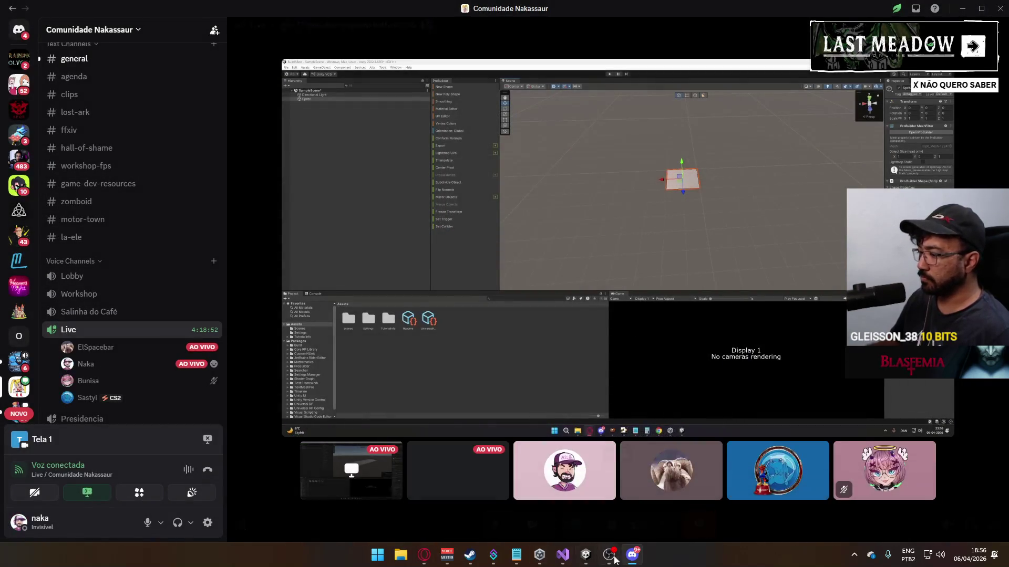
key(alt+Tab)
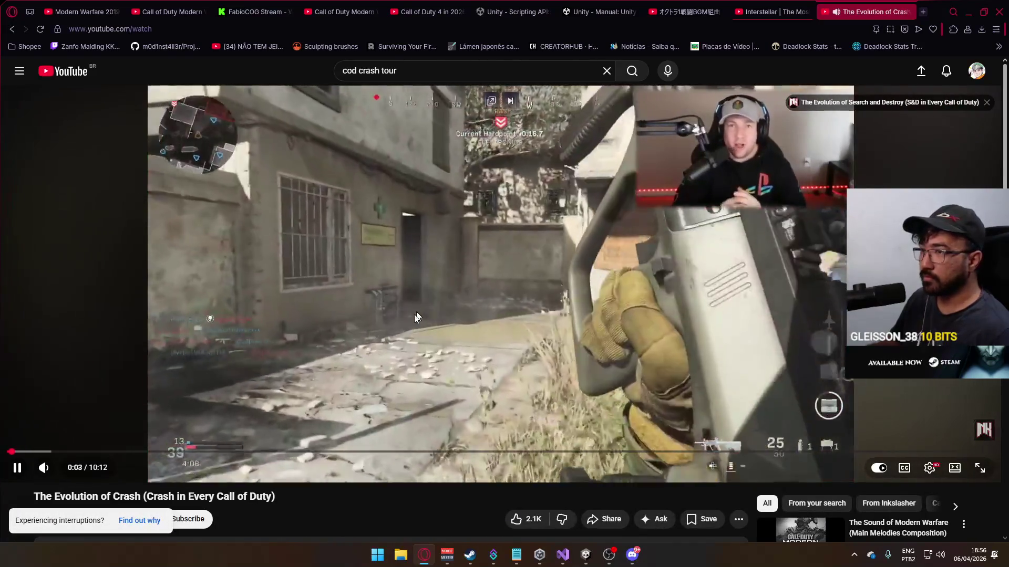
- Mute the crash video, skip ahead through it, and pause around 0:48
click(18, 467)
click(31, 453)
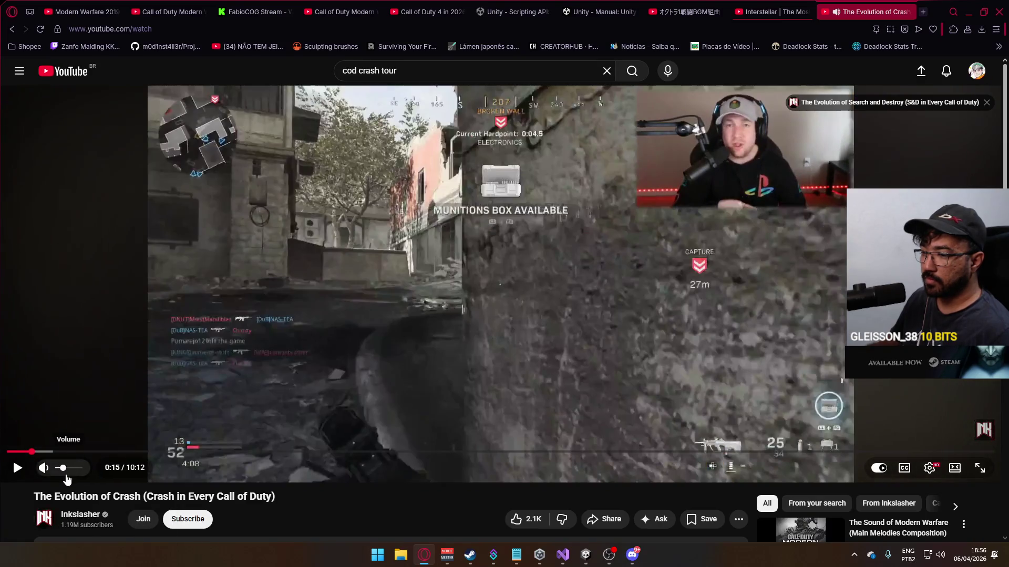
click(44, 468)
click(162, 398)
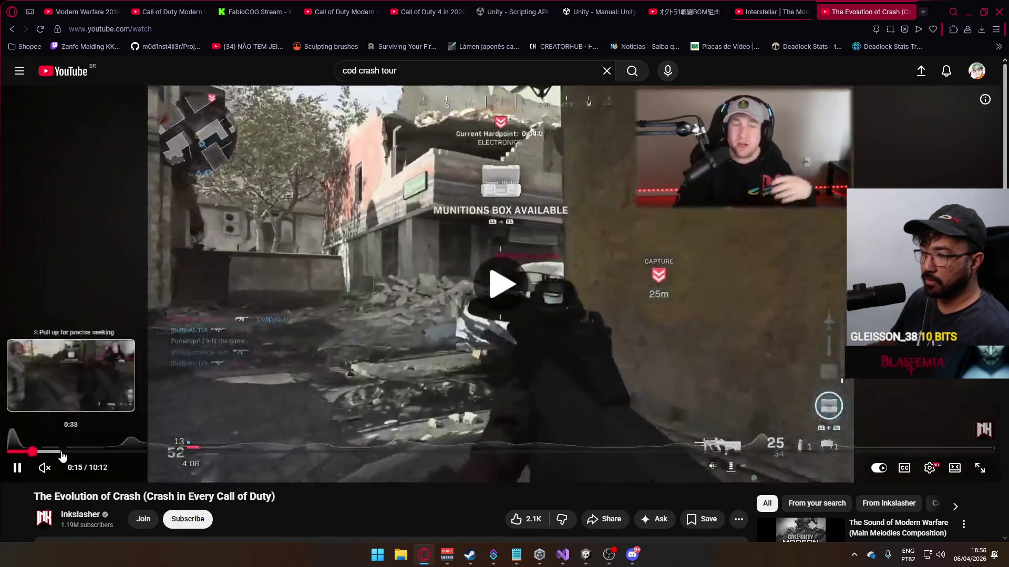
click(62, 452)
click(81, 452)
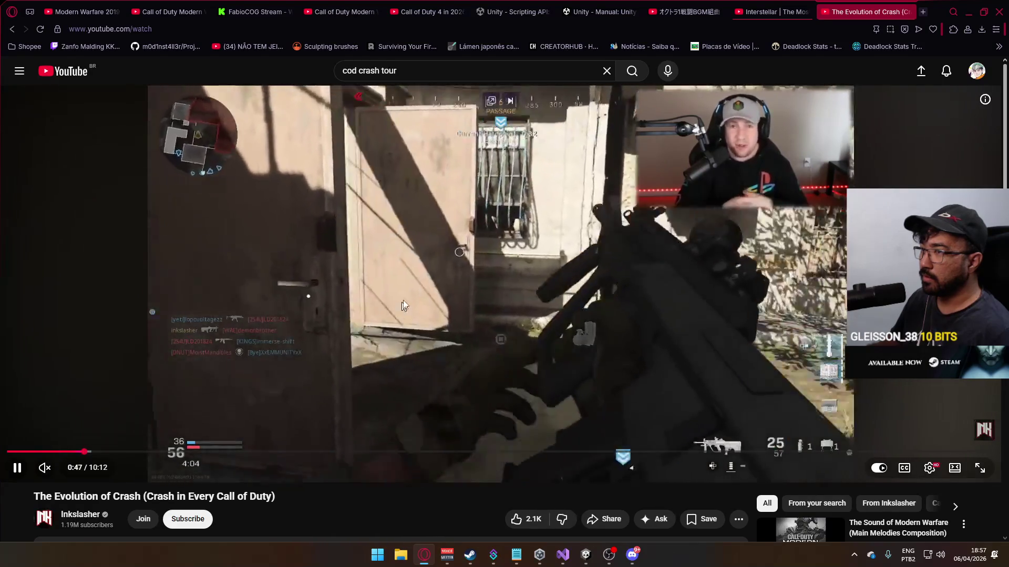
click(459, 282)
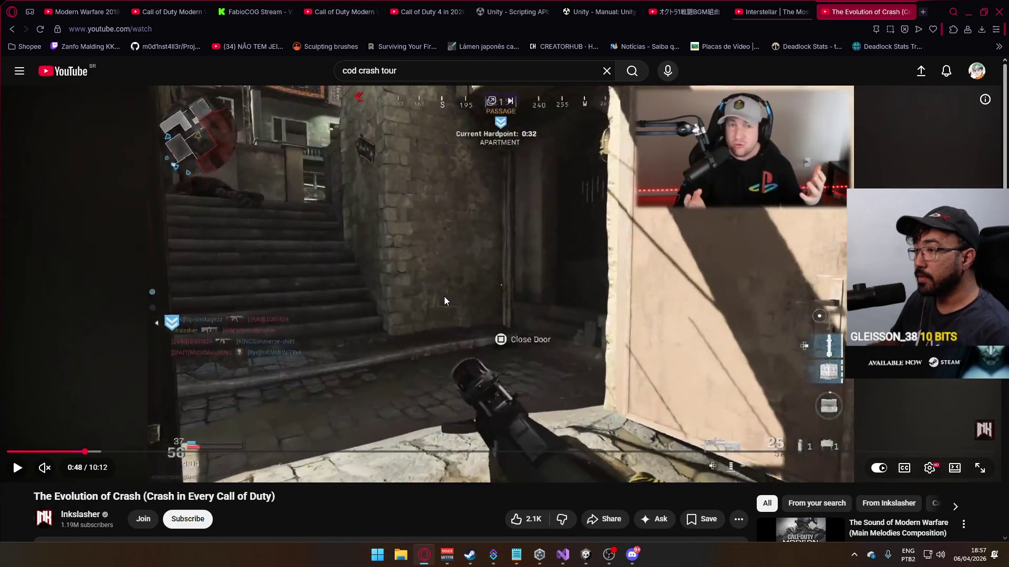
- Frame-step the paused video forward and back until it rests at 0:46
key(period)
key(period)
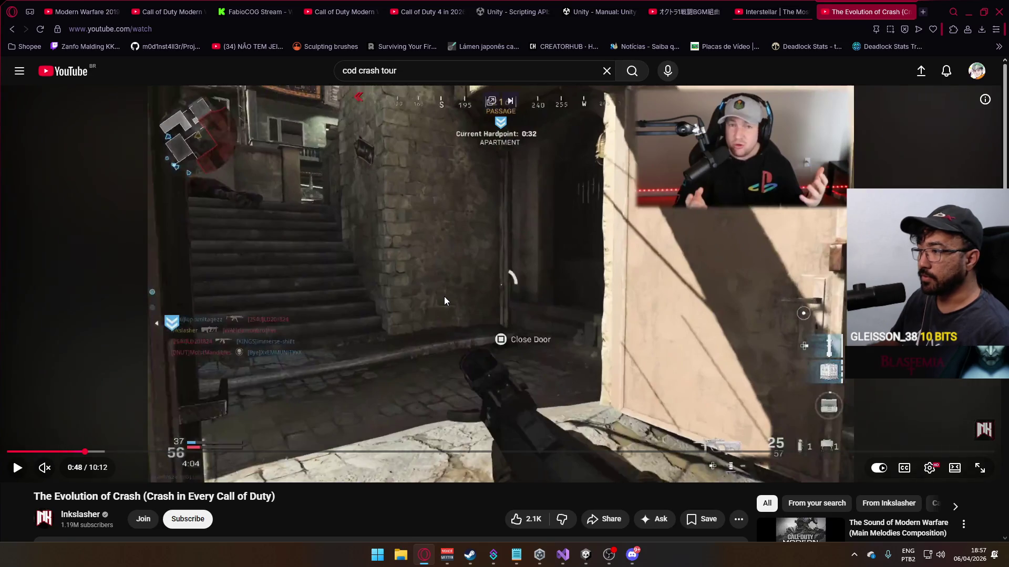
key(period)
key(period)
key(comma)
key(comma)
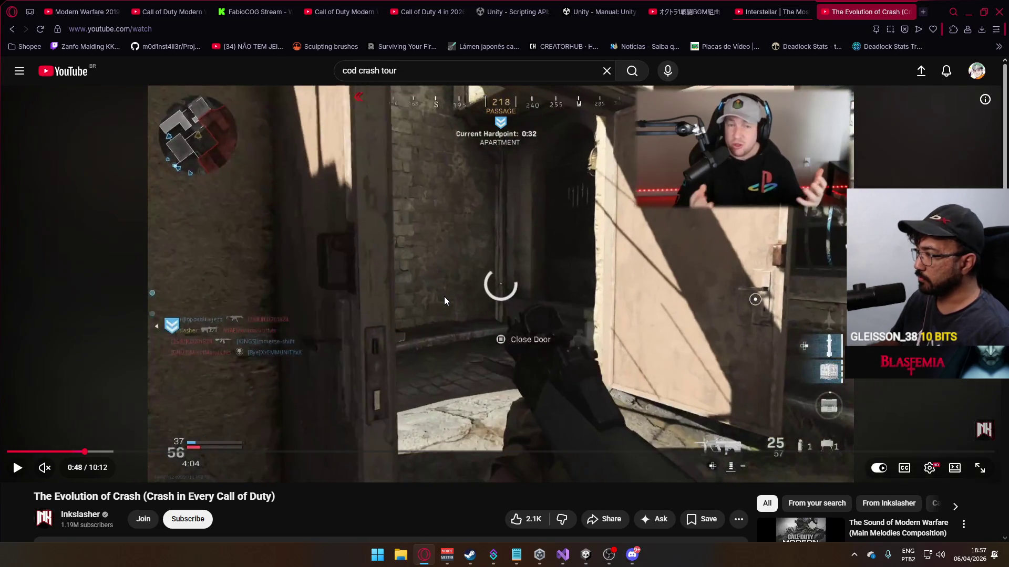
key(comma)
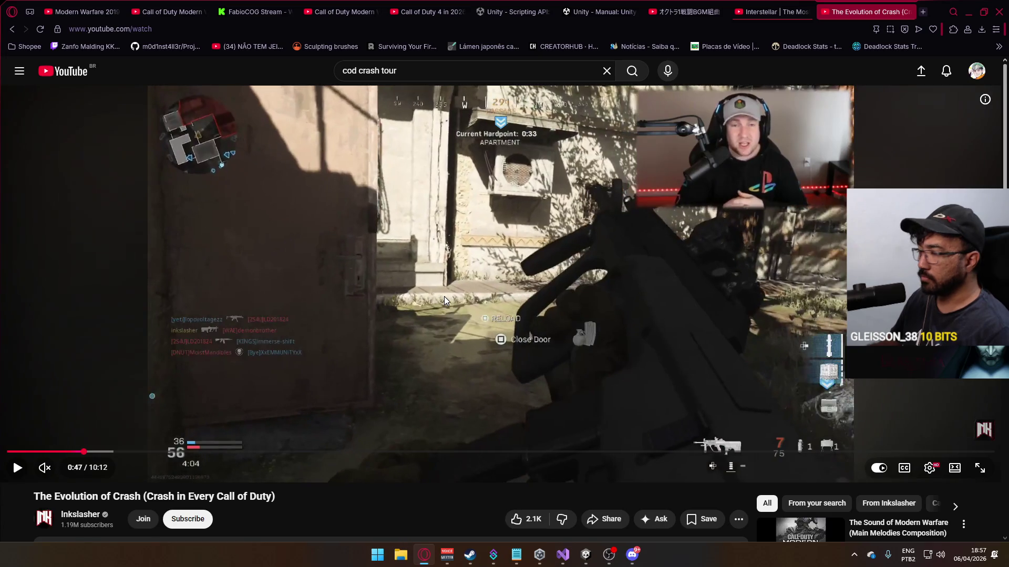
key(comma)
key(comma)
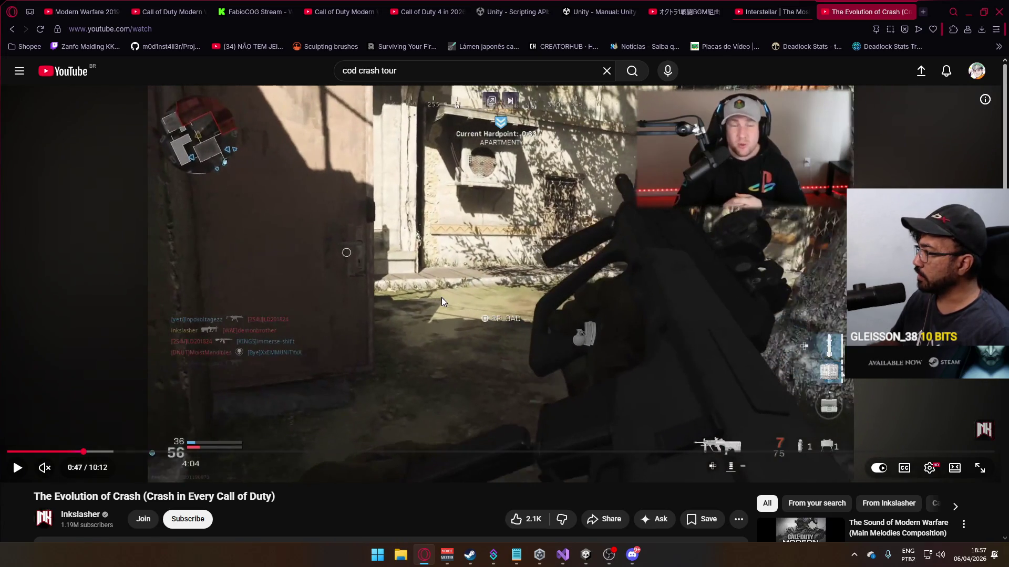
key(comma)
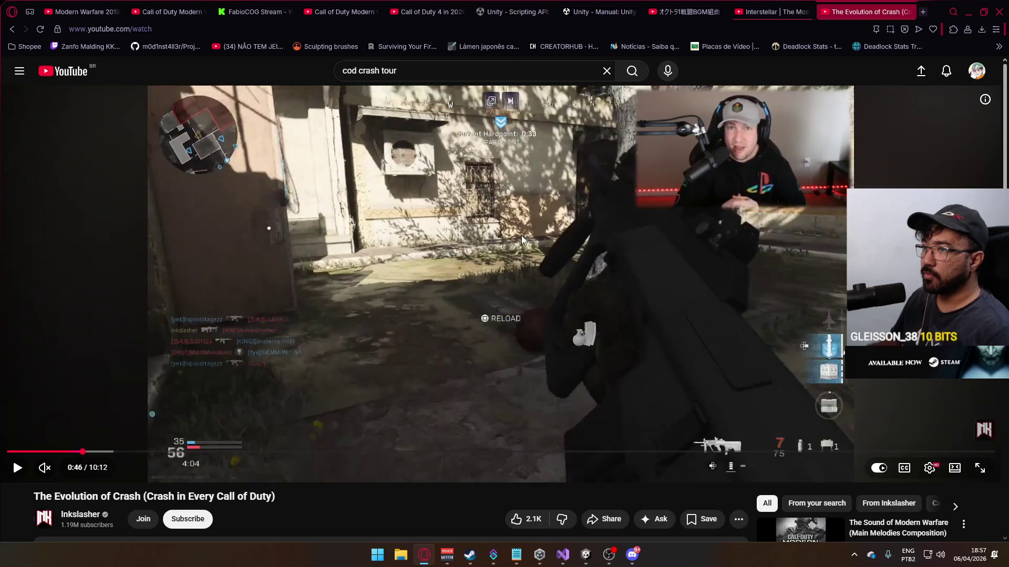
key(comma)
key(comma)
key(comma)
key(comma)
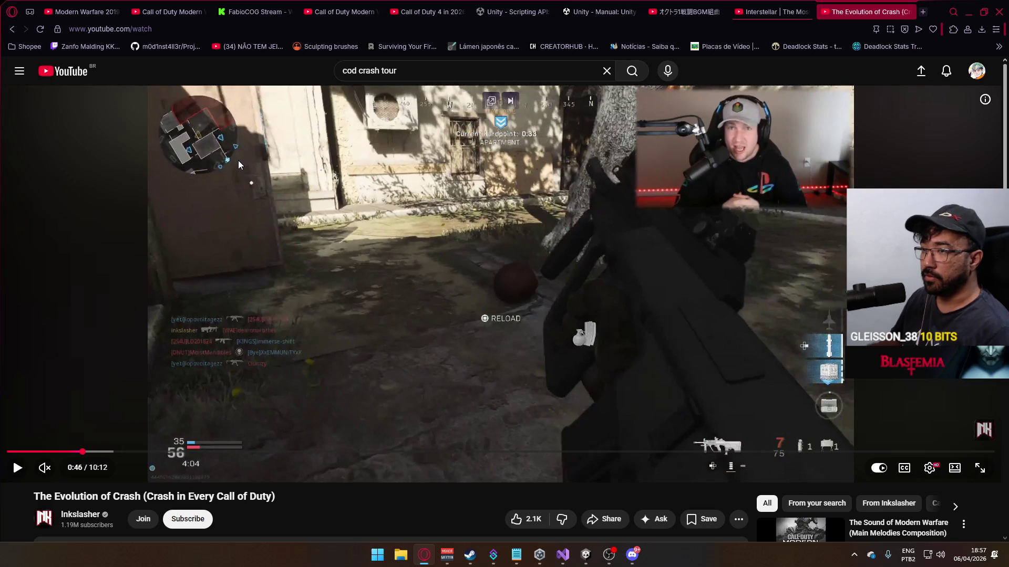
- Play the crash video in short bursts, pausing at 0:48 and 0:51, then return to Unity
click(238, 162)
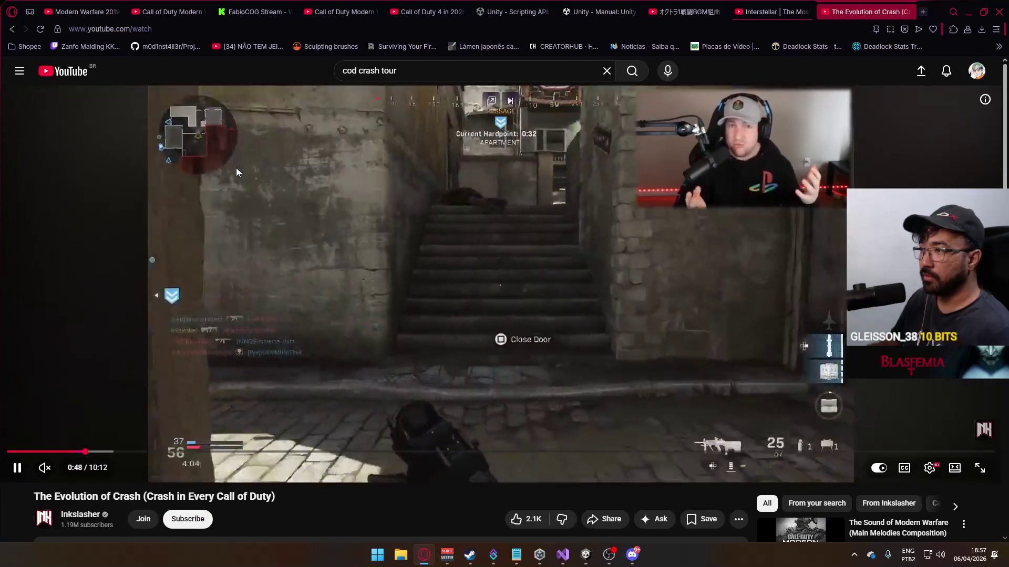
click(271, 171)
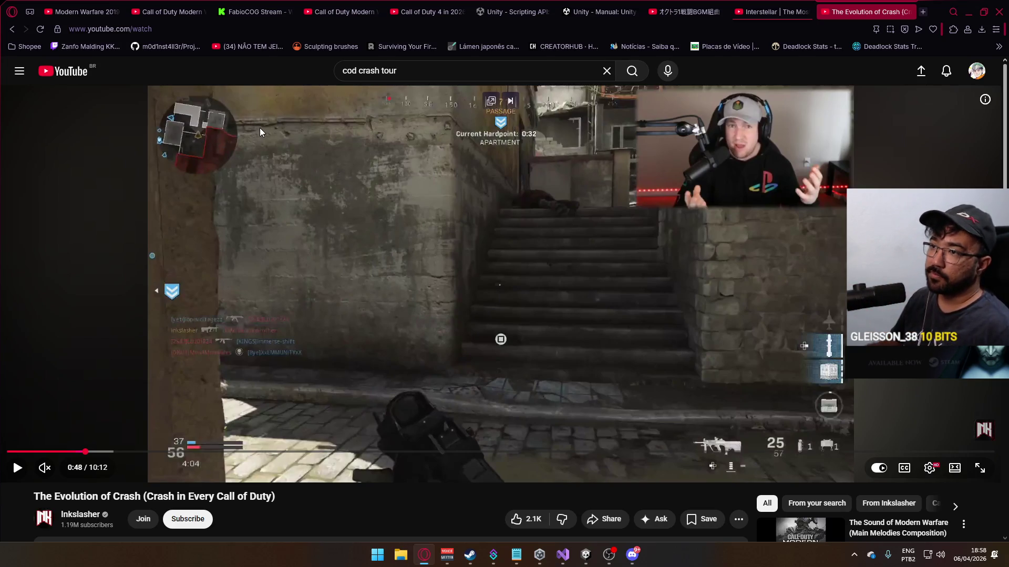
click(426, 223)
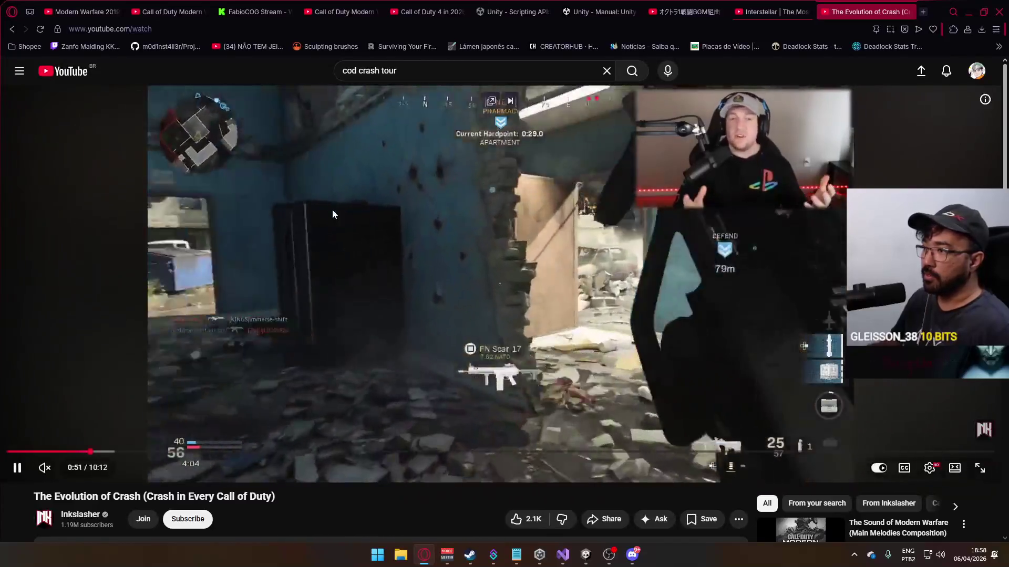
click(332, 209)
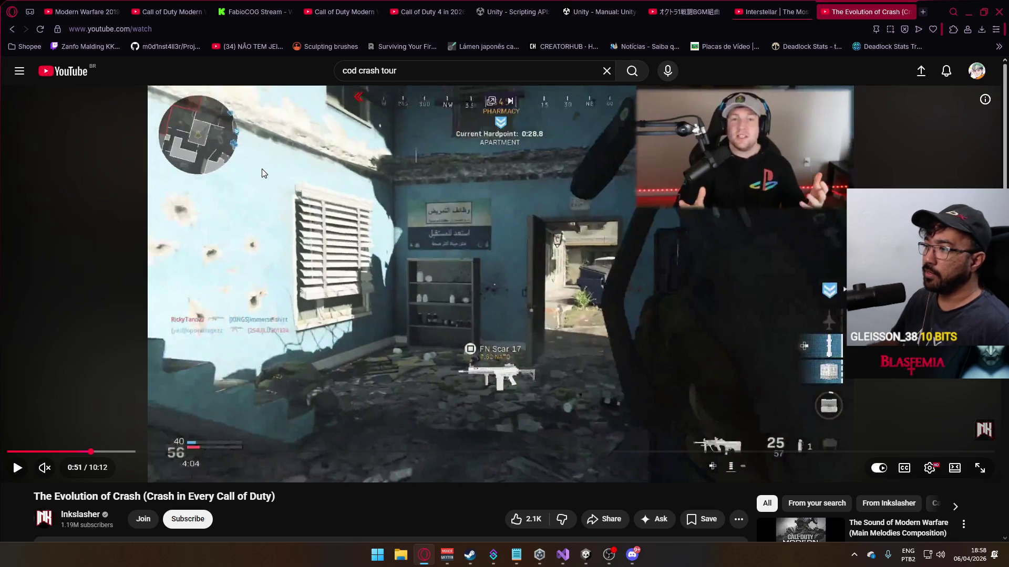
click(586, 555)
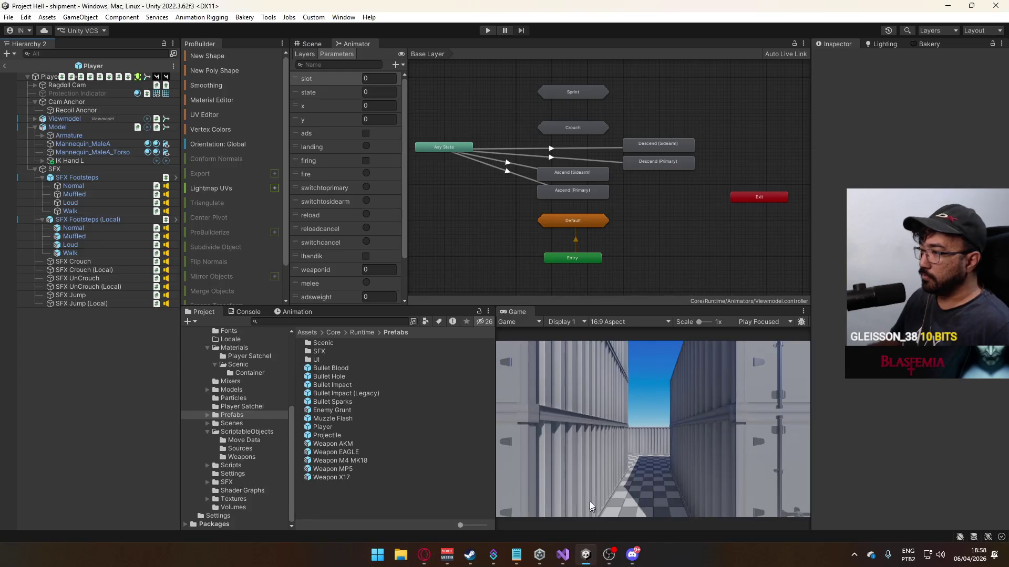
- Show the Player mannequin in Unity's Scene view and return to the Discord call
click(306, 45)
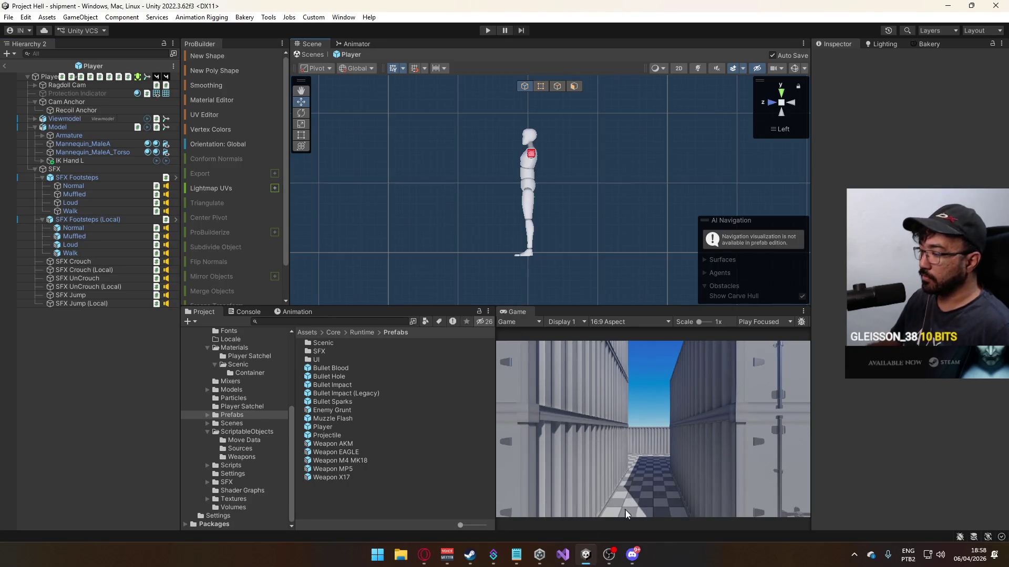
click(632, 555)
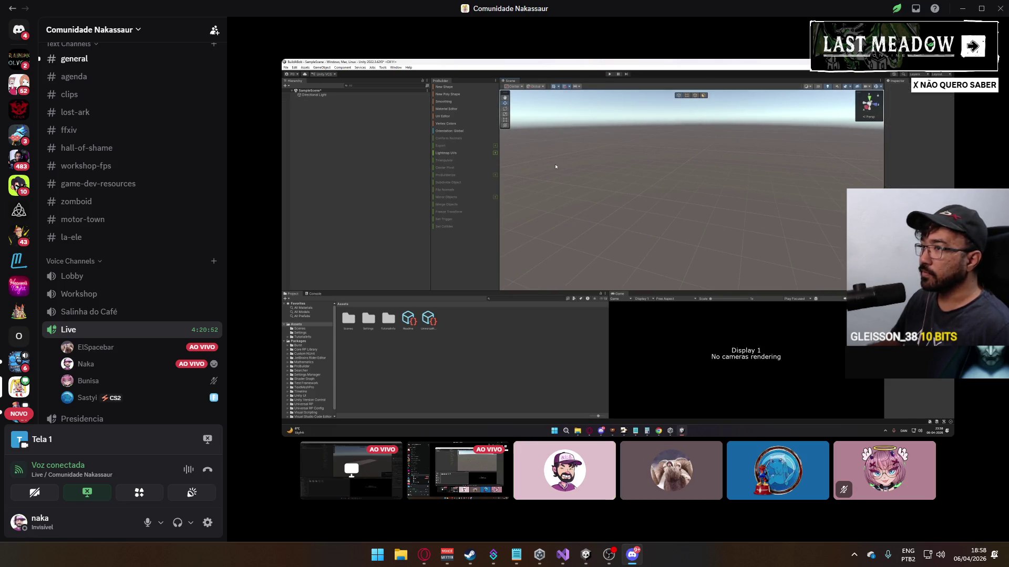
- Watch the stream as a ProBuilder cube is added and a new material asset appears in Assets
mouse_move(602, 312)
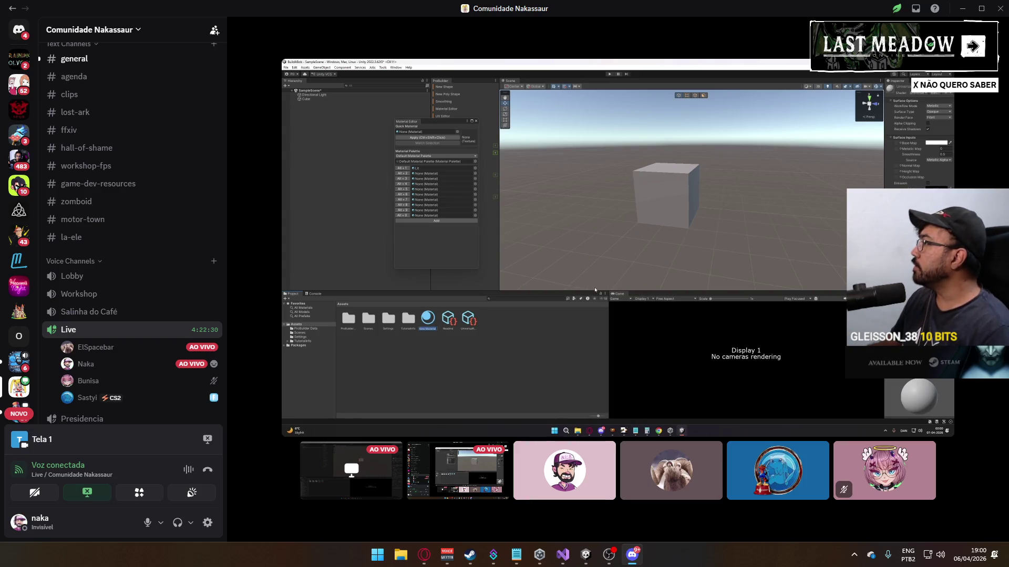
- Watch the stream as the new material fills the first palette slot of the ProBuilder Material Editor
mouse_move(980, 172)
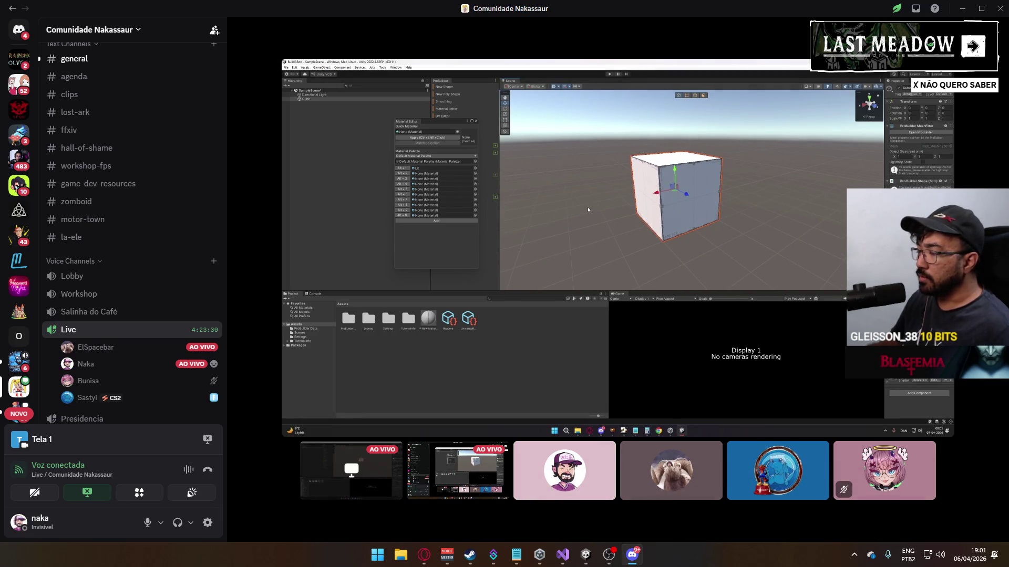
- Watch the stream as the Material Editor closes, leaving ProBuilder's tool list and the cube visible
mouse_move(645, 178)
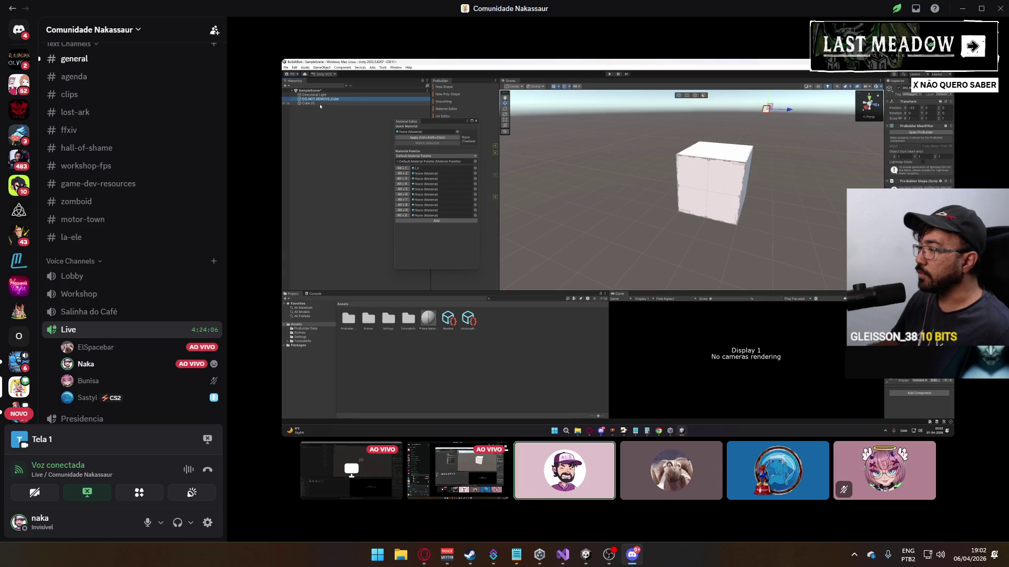
mouse_move(534, 156)
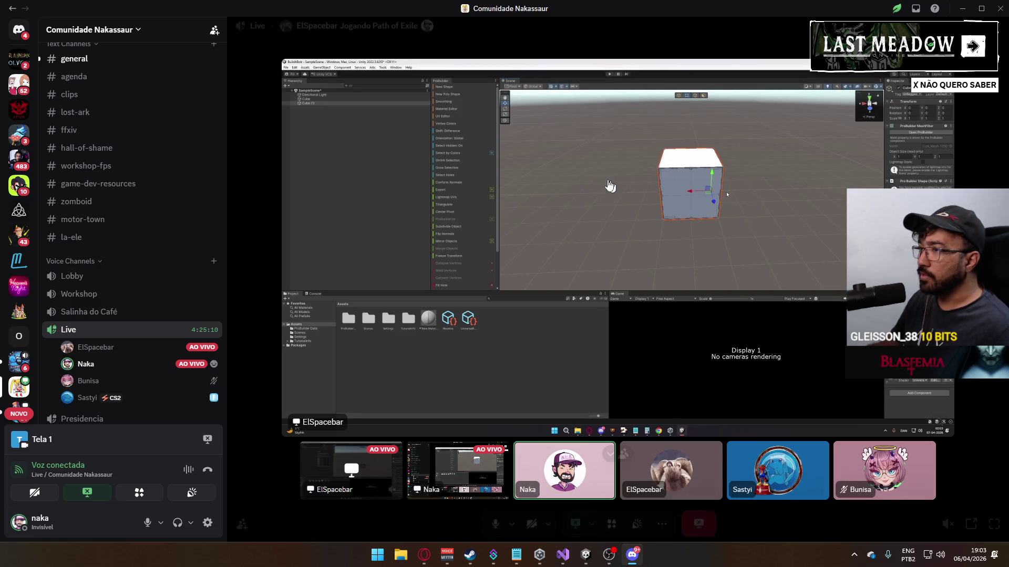
mouse_move(683, 101)
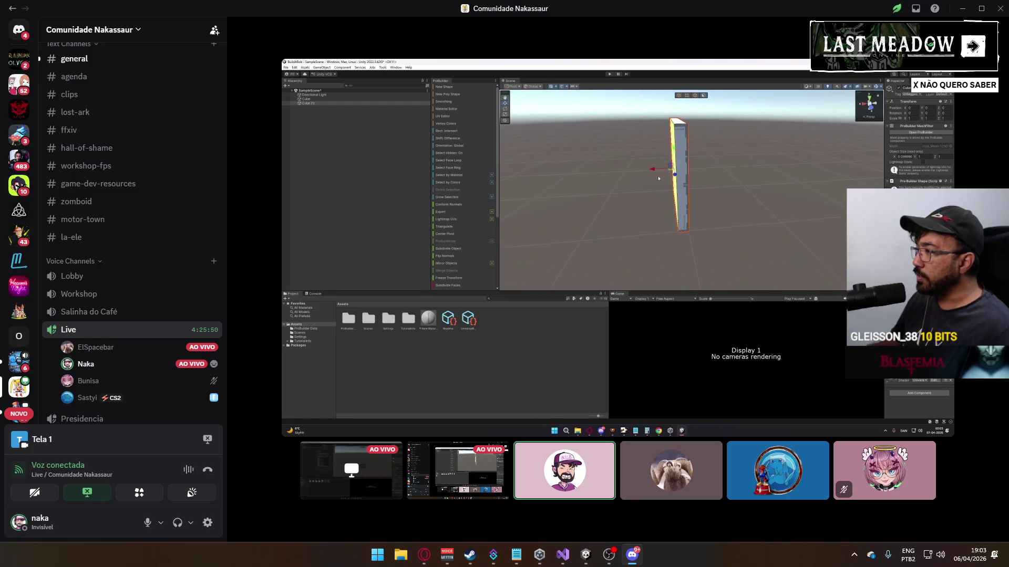
- Watch the stream as the duplicated cube is scaled down into a thin upright wall panel
mouse_move(691, 131)
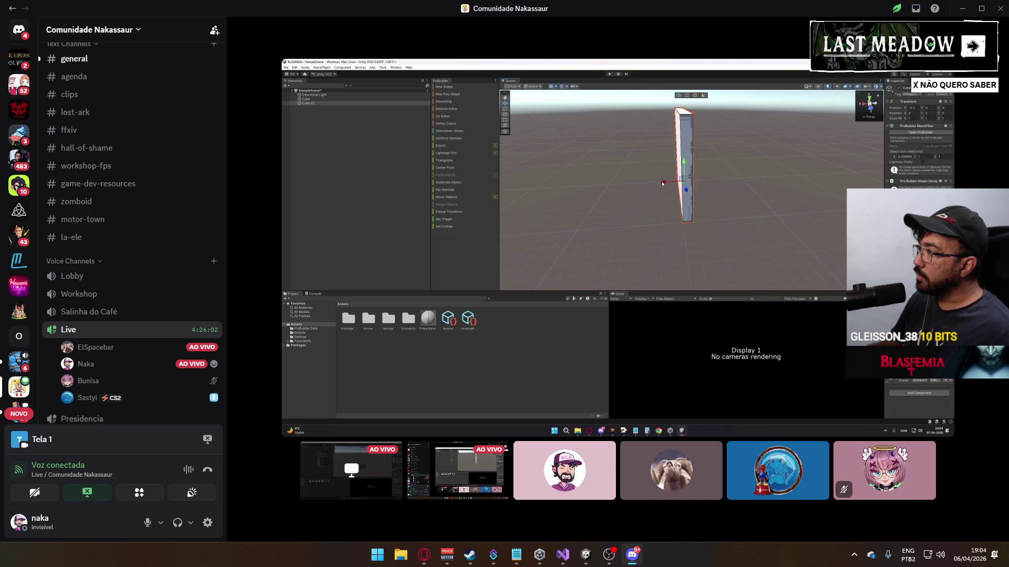
mouse_move(687, 228)
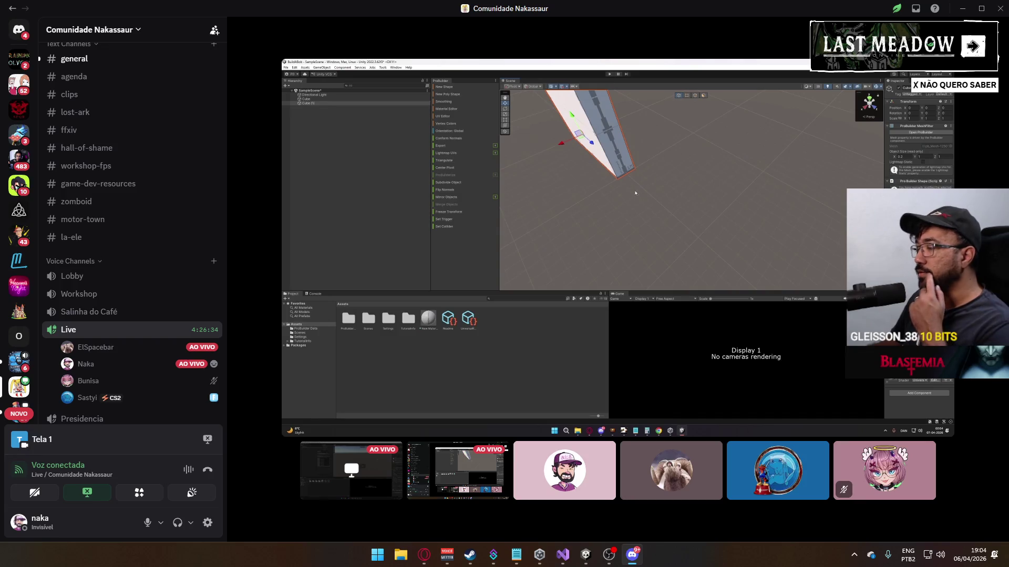
mouse_move(793, 161)
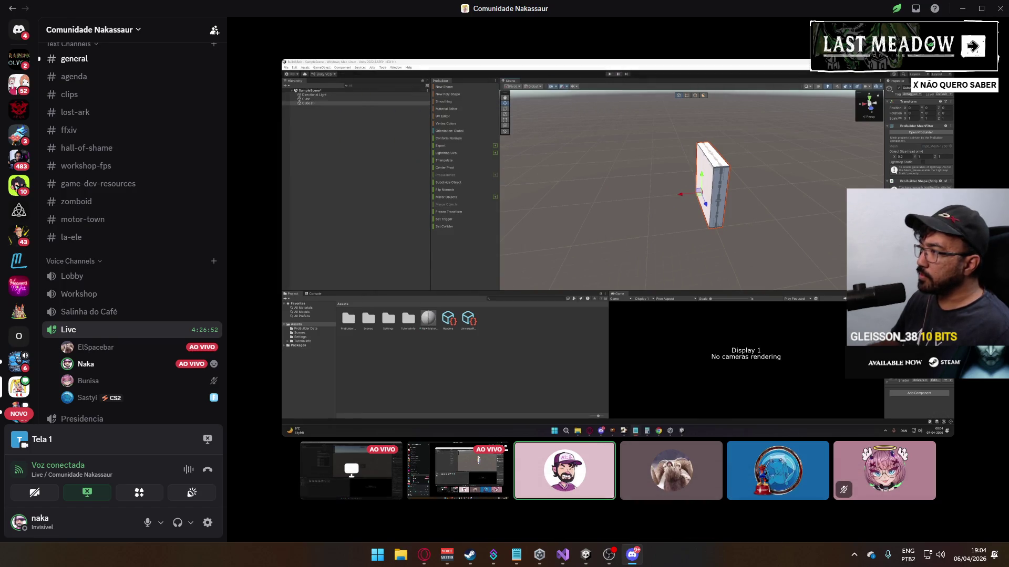
- Watch the stream as a new cube is enlarged into a big box dwarfing the thin panel
mouse_move(769, 182)
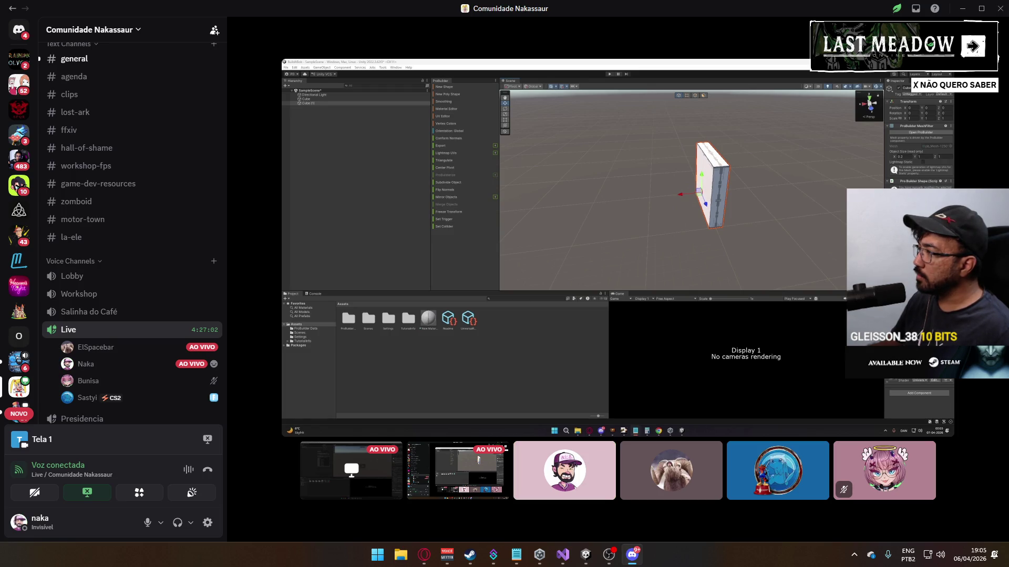
mouse_move(720, 188)
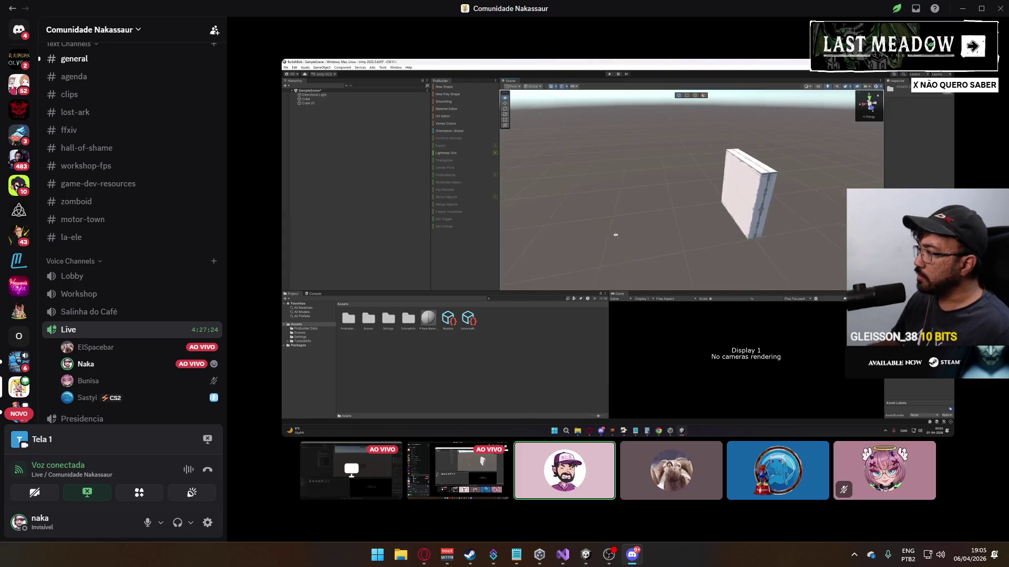
mouse_move(710, 205)
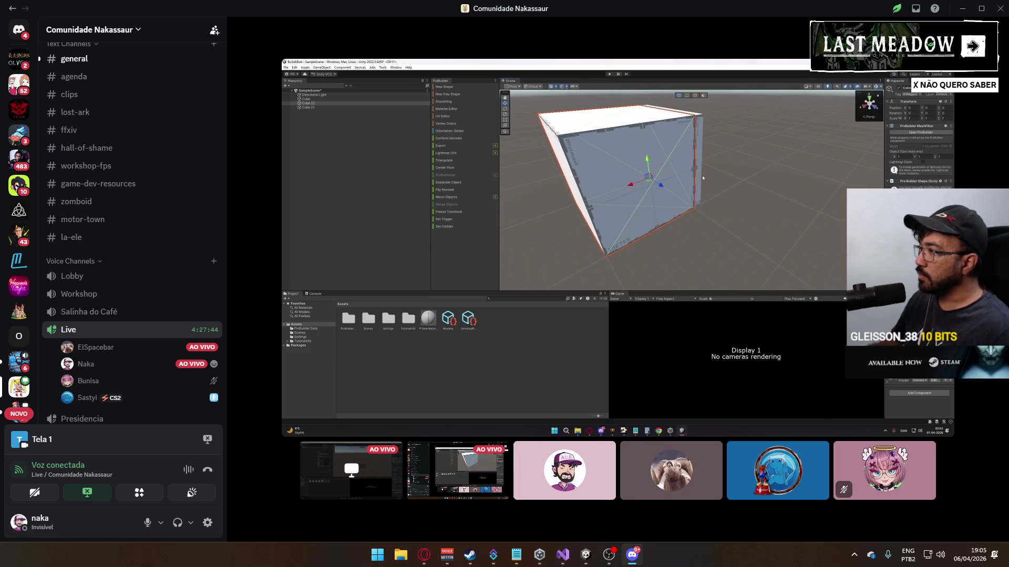
- Keep watching the stream with the large scaled-up box standing beside the thin wall panel
mouse_move(727, 211)
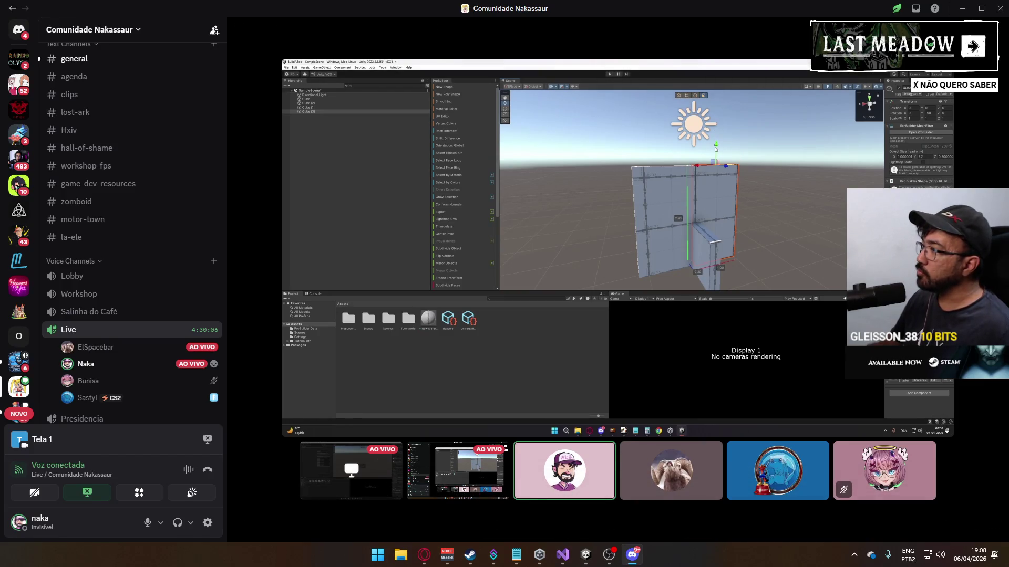
- Watch the stream as the large box is flattened into a wide, thin wall panel
mouse_move(689, 164)
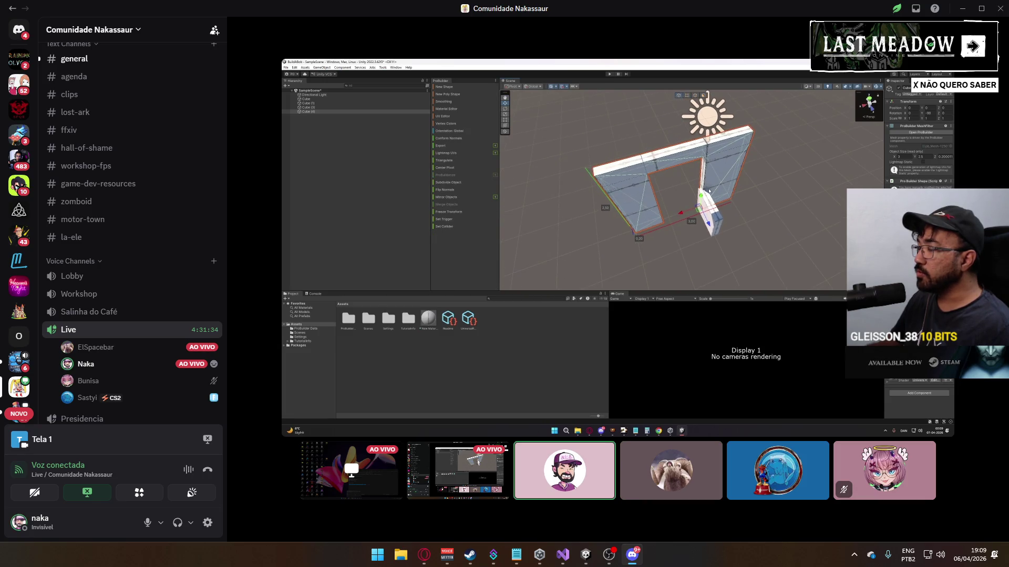
- Watch the stream as the panels line up into two side walls joined by a top beam
mouse_move(695, 120)
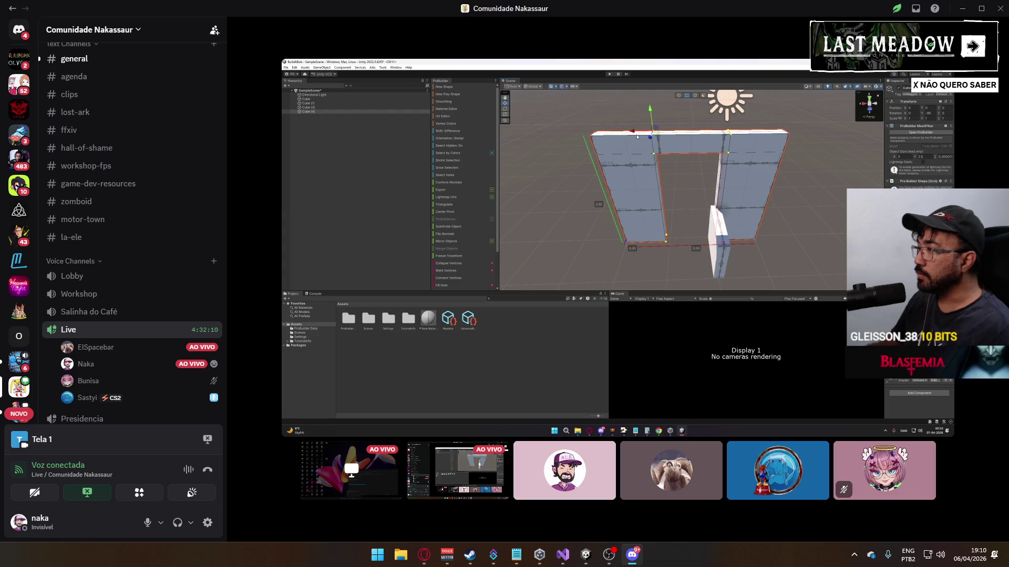
mouse_move(788, 213)
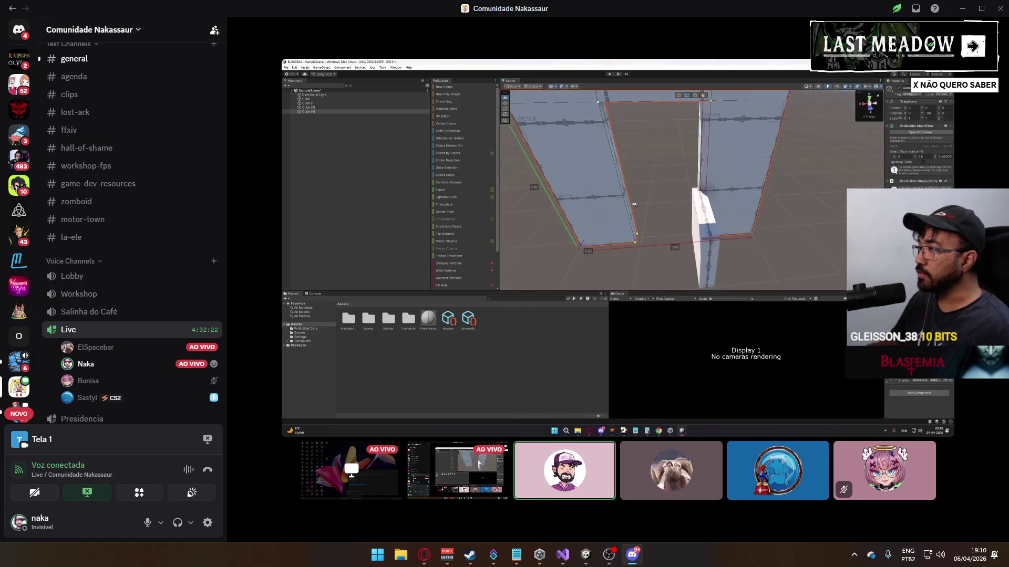
mouse_move(753, 168)
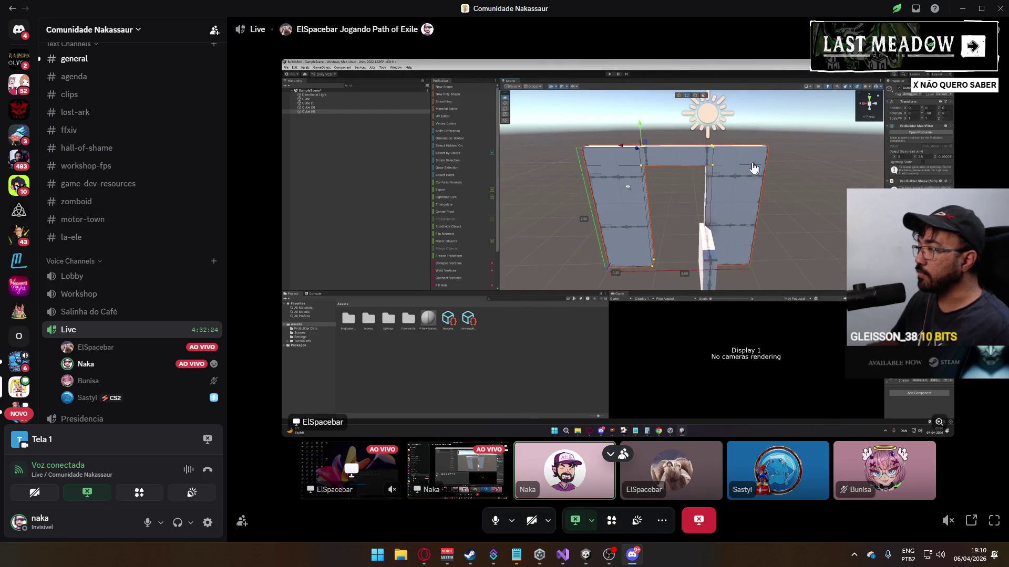
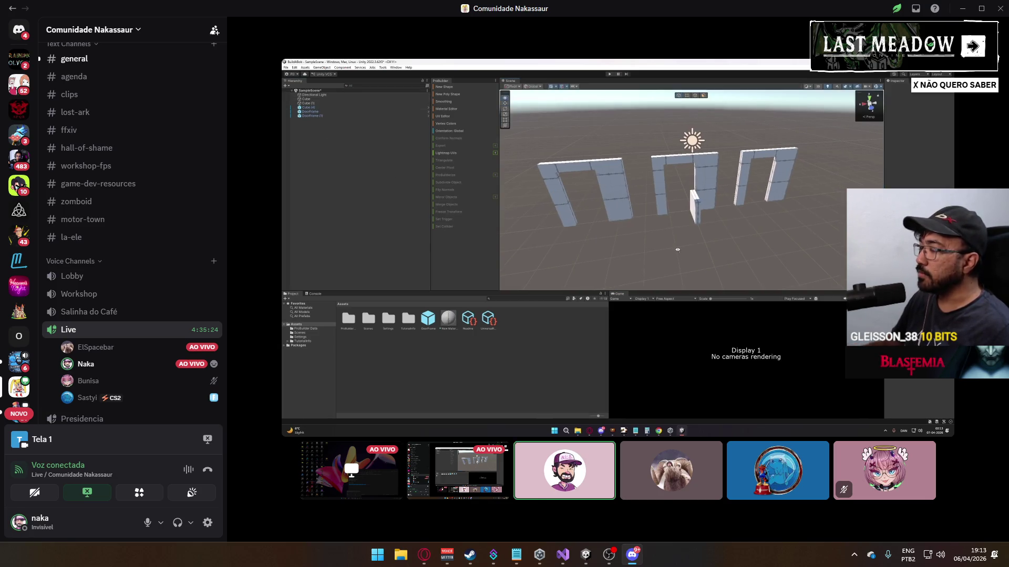
mouse_move(682, 198)
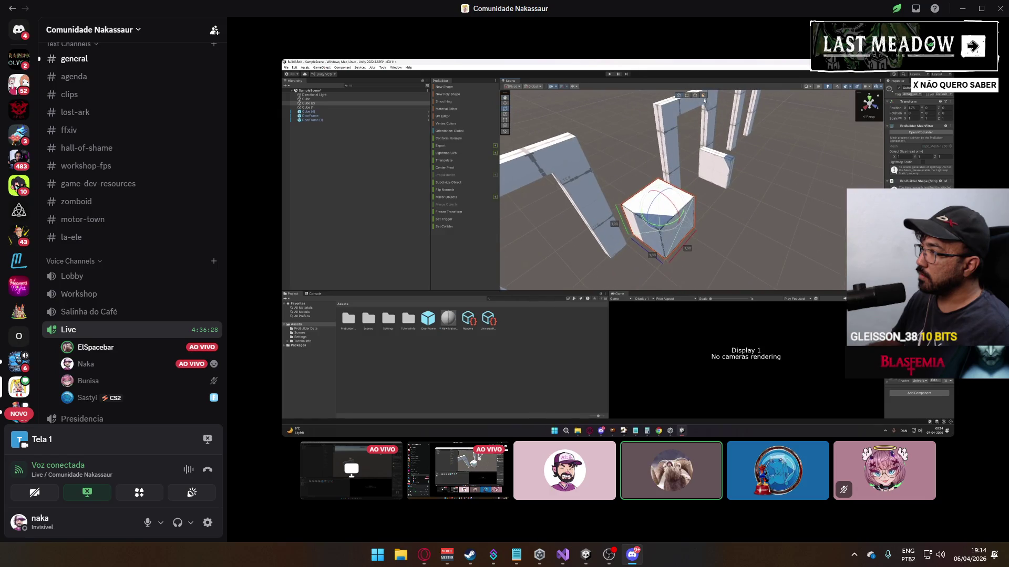
mouse_move(786, 261)
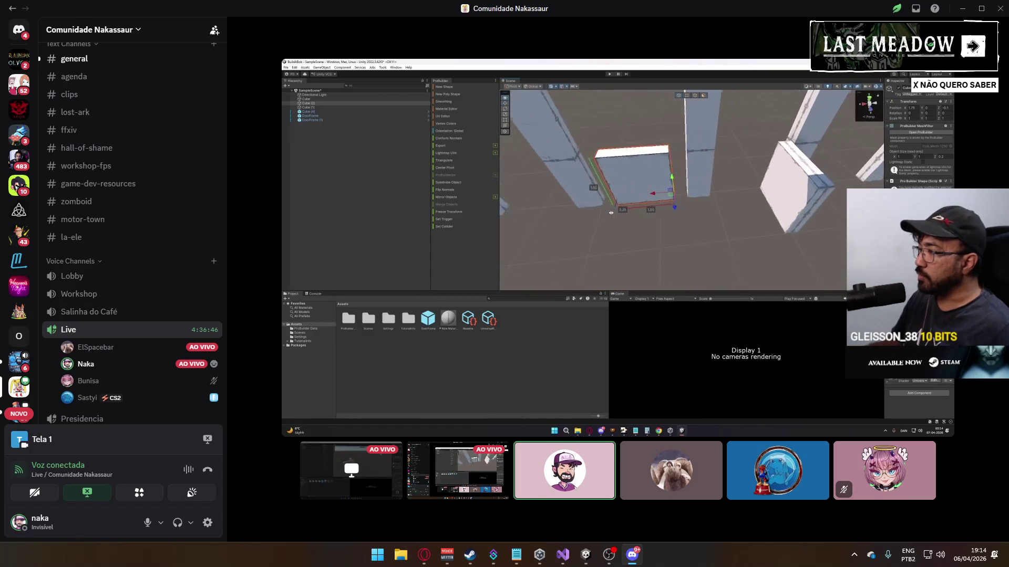
mouse_move(701, 177)
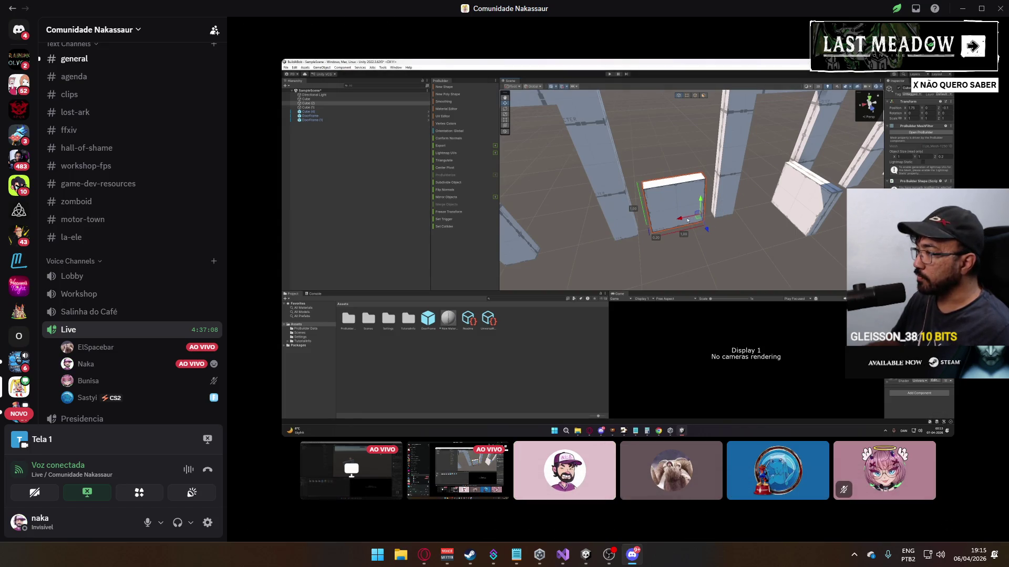
mouse_move(651, 233)
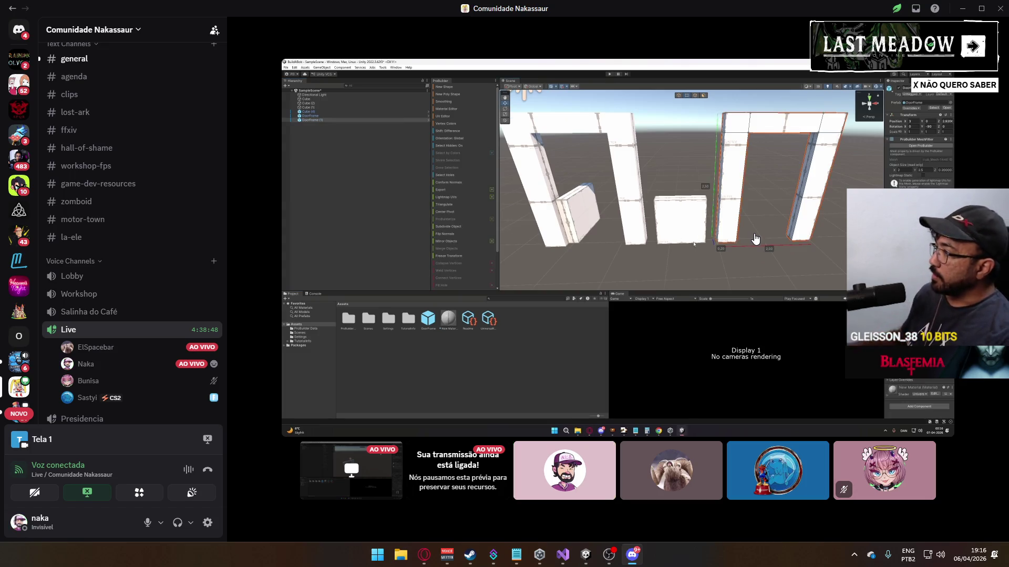
mouse_move(743, 273)
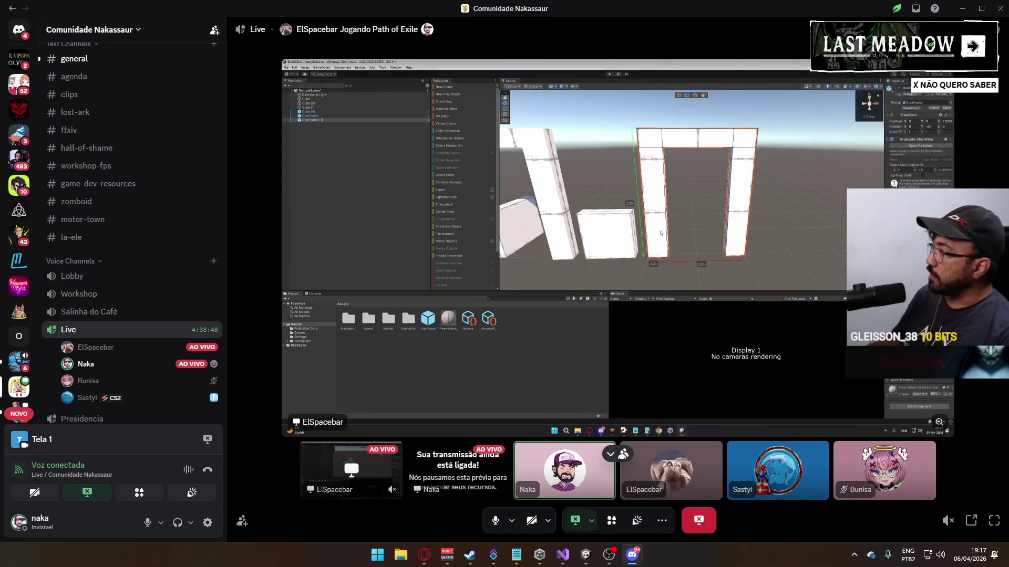